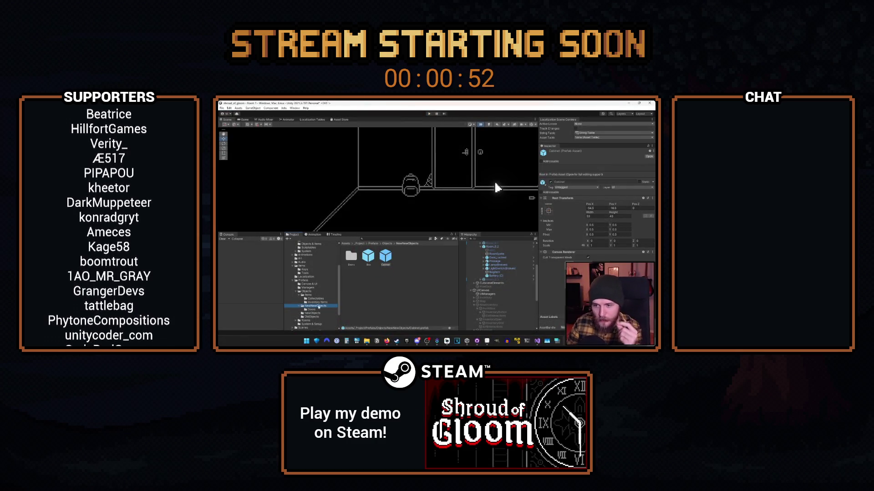
# Open the kitchen cabinet, examine the arched window, and open the front door and cabinet doors.
pyautogui.scroll(-2, 318, 310)
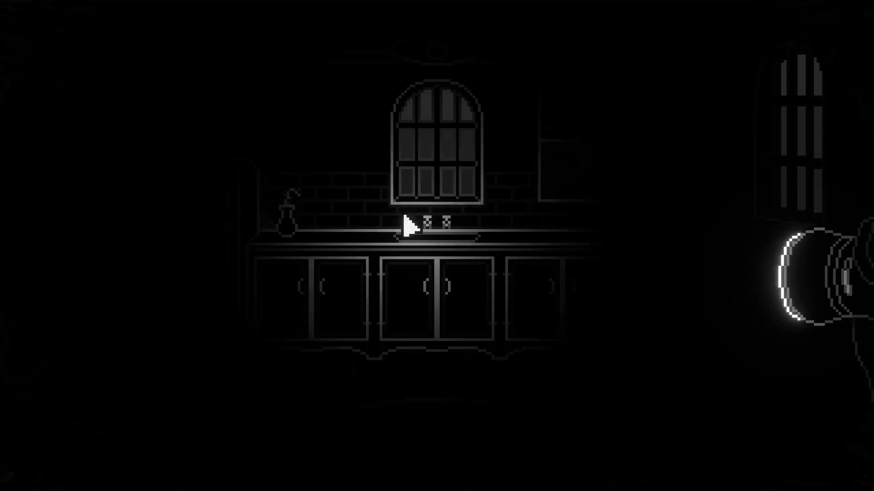
pyautogui.click(599, 284)
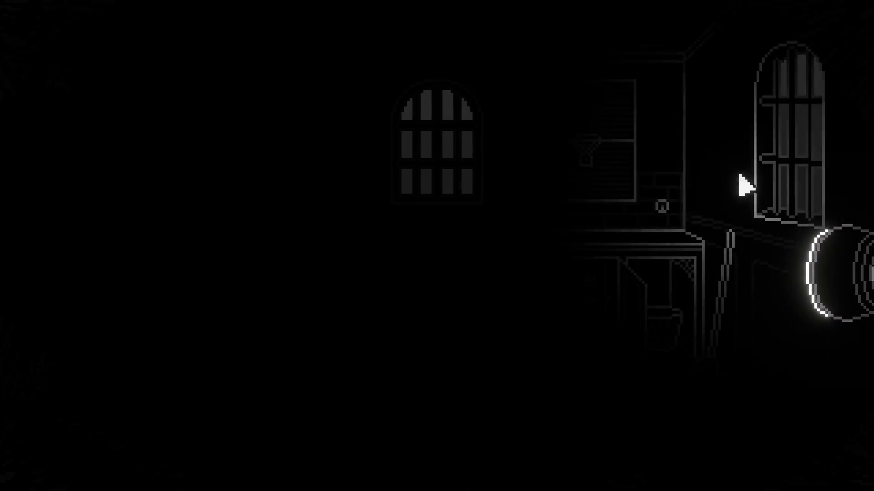
pyautogui.click(464, 195)
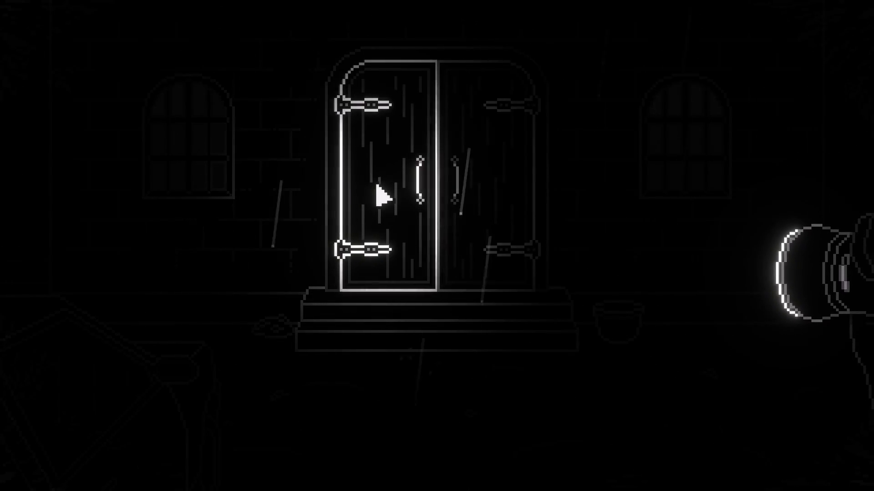
pyautogui.click(478, 186)
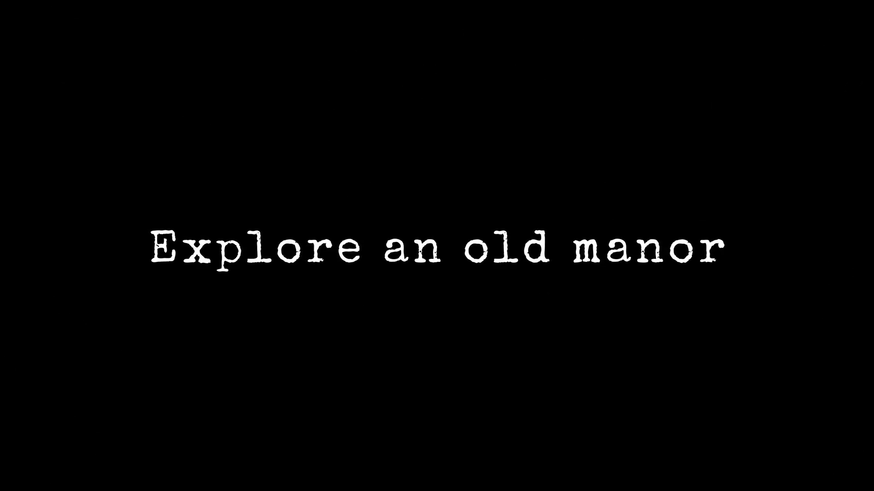
pyautogui.click(293, 296)
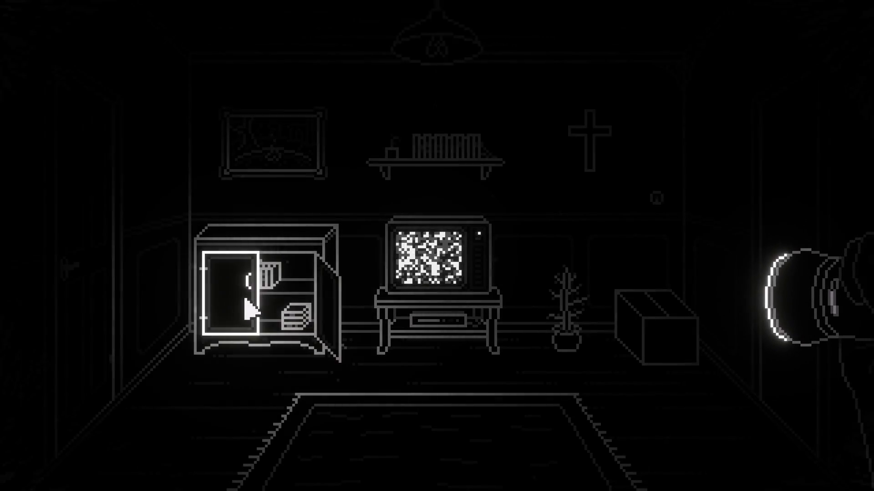
pyautogui.click(248, 309)
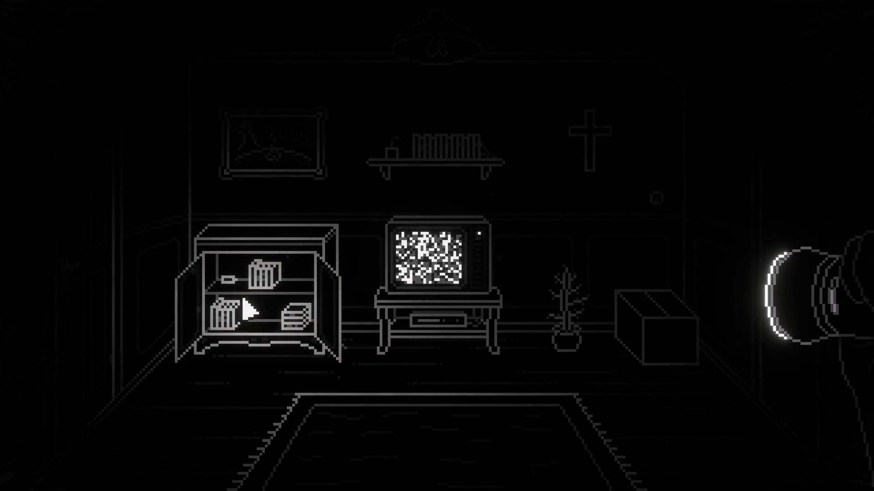
# Open the cardboard box, check the static TV, set the padlock to 757 and connect the wire.
pyautogui.click(650, 329)
pyautogui.click(473, 204)
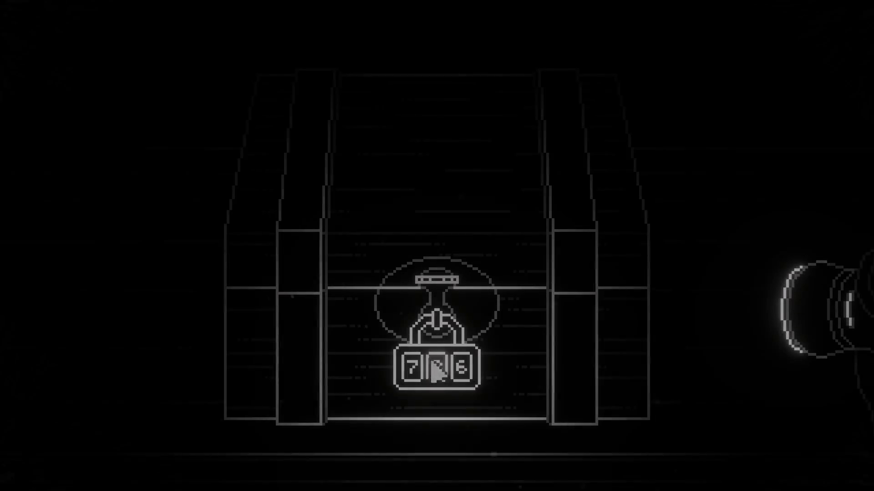
pyautogui.click(463, 376)
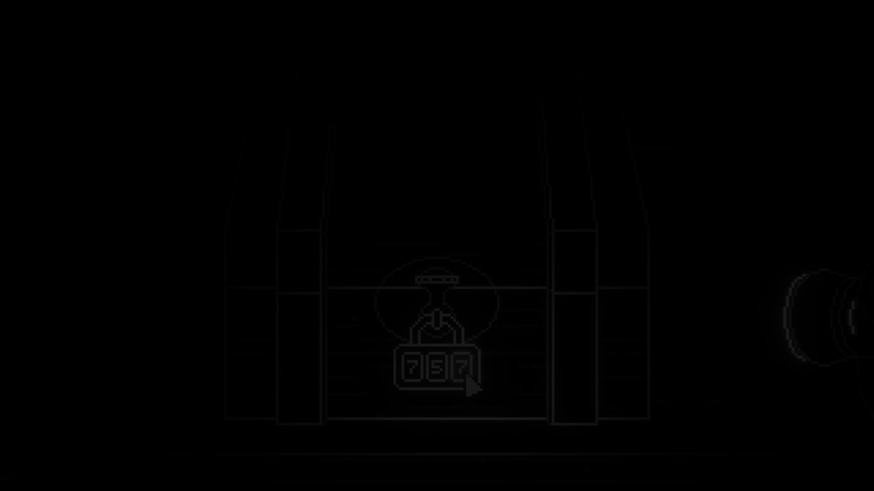
pyautogui.moveTo(306, 141); pyautogui.dragTo(569, 384)
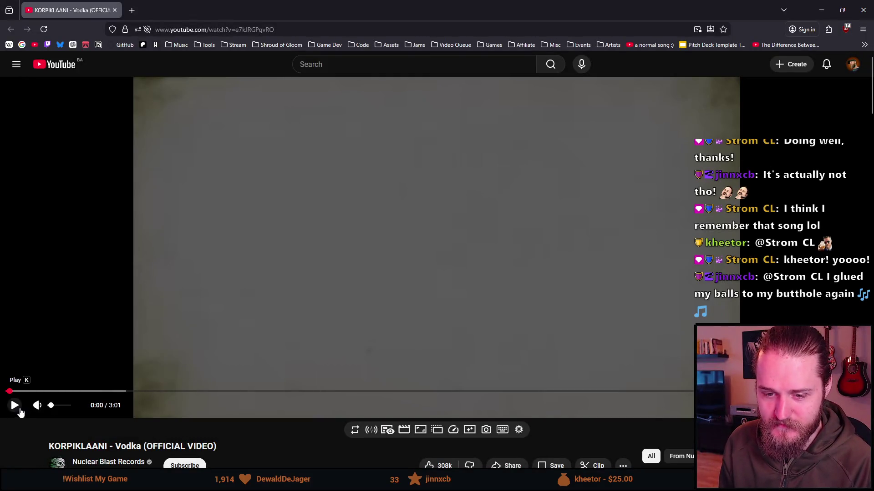
# Play the KORPIKLAANI - Vodka video, nudge the volume down slightly, then pause it.
pyautogui.click(15, 406)
pyautogui.click(56, 406)
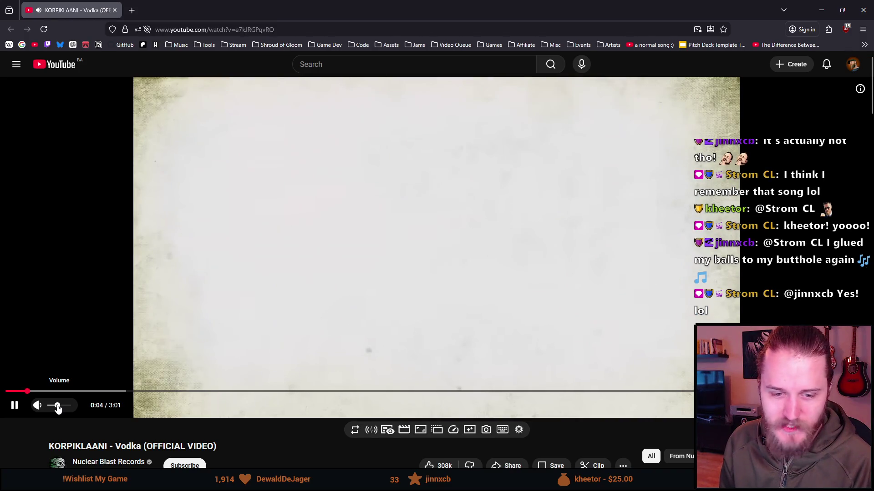
pyautogui.moveTo(58, 409); pyautogui.dragTo(55, 408)
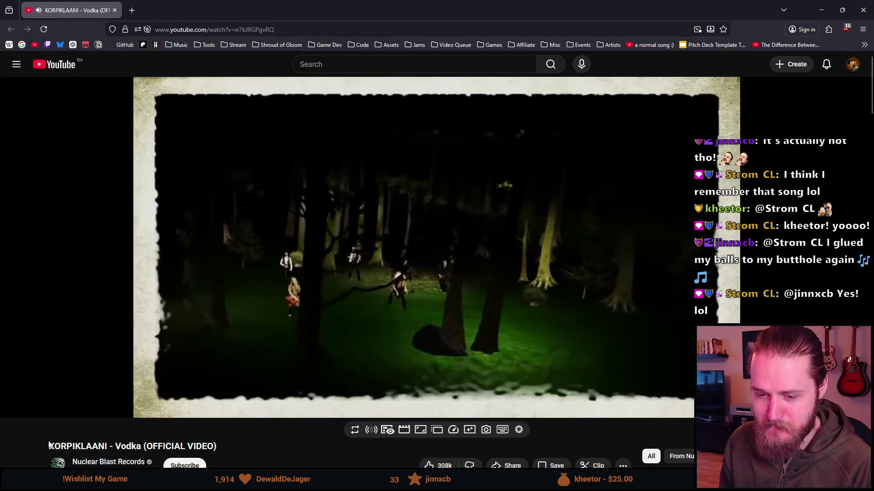
pyautogui.scroll(-2, 49, 445)
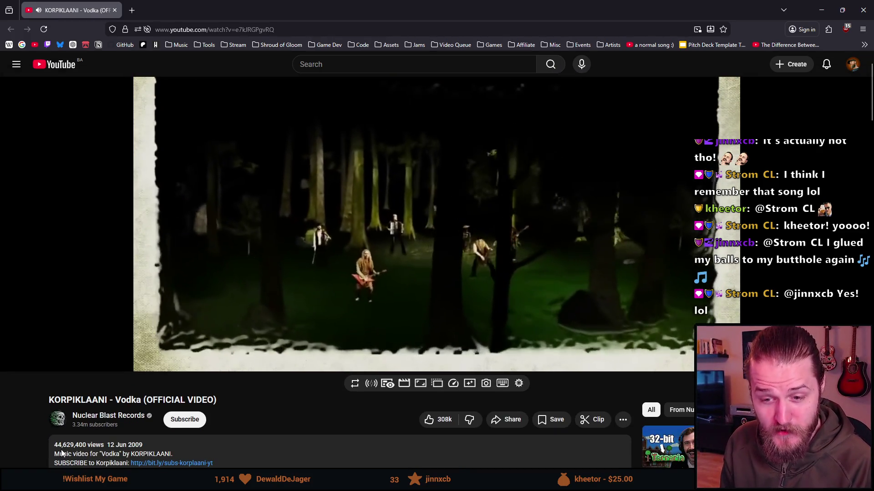
pyautogui.scroll(2, 57, 444)
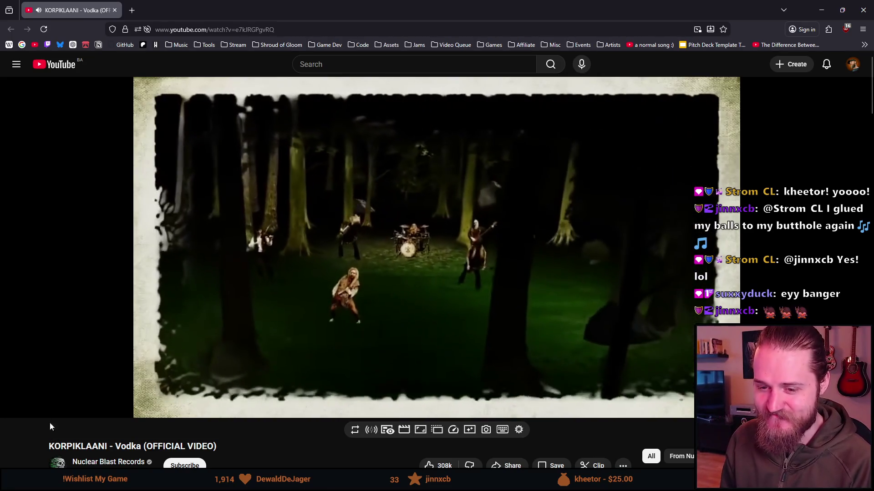
pyautogui.moveTo(135, 318)
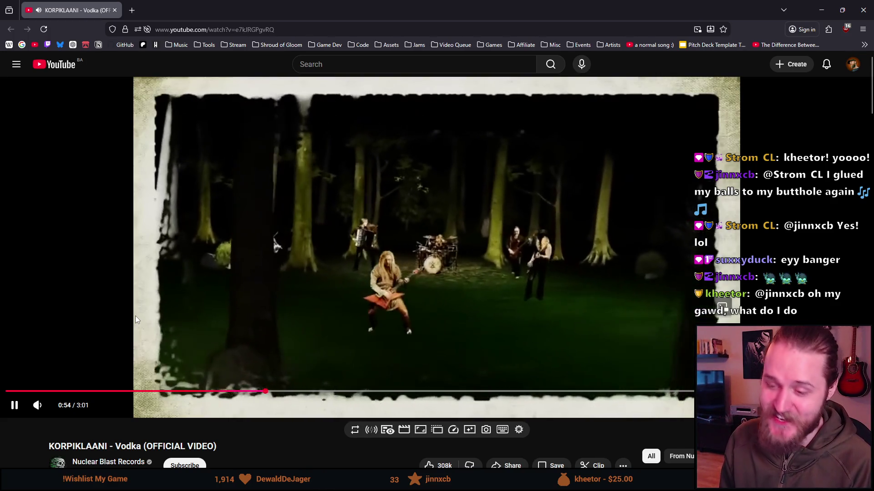
pyautogui.scroll(-2, 135, 317)
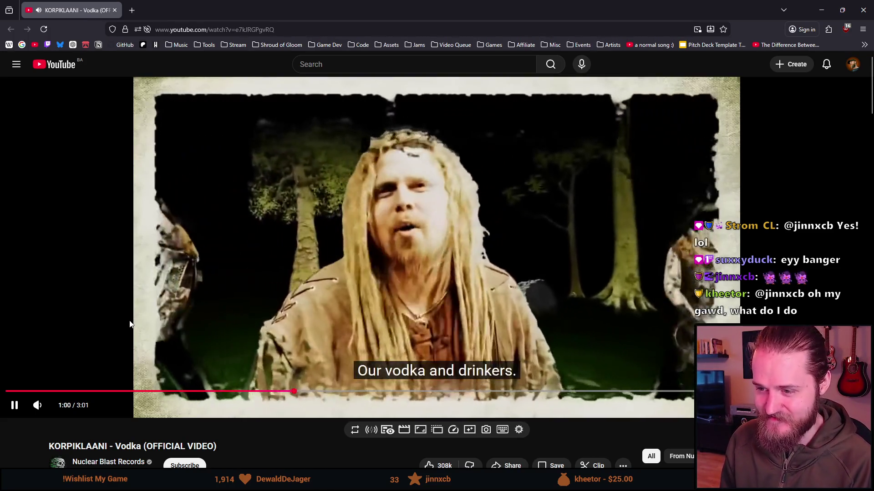
pyautogui.click(621, 113)
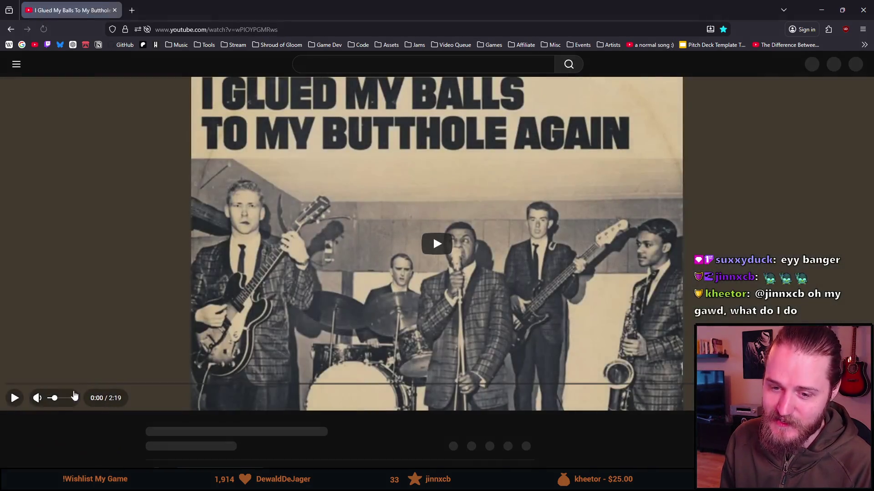
# Play the Obscurest Vinyl song from the start, pause and resume it, then close its tab.
pyautogui.scroll(1, 92, 330)
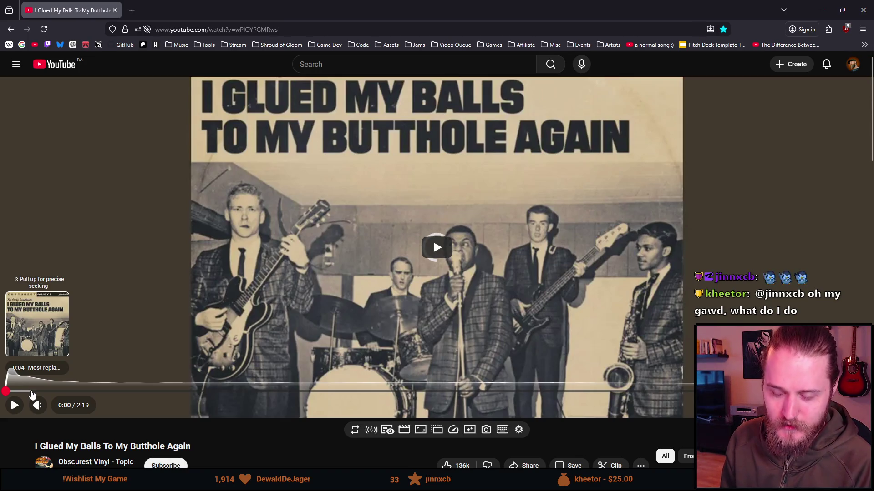
pyautogui.click(15, 405)
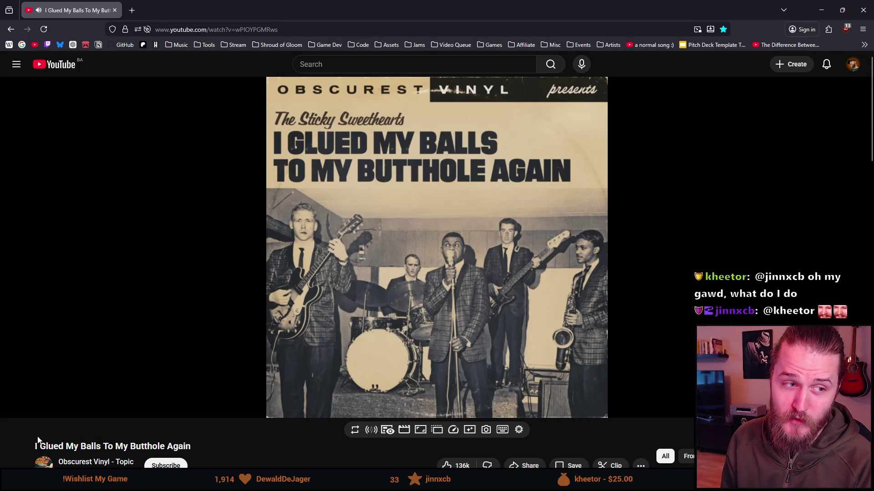
pyautogui.click(133, 255)
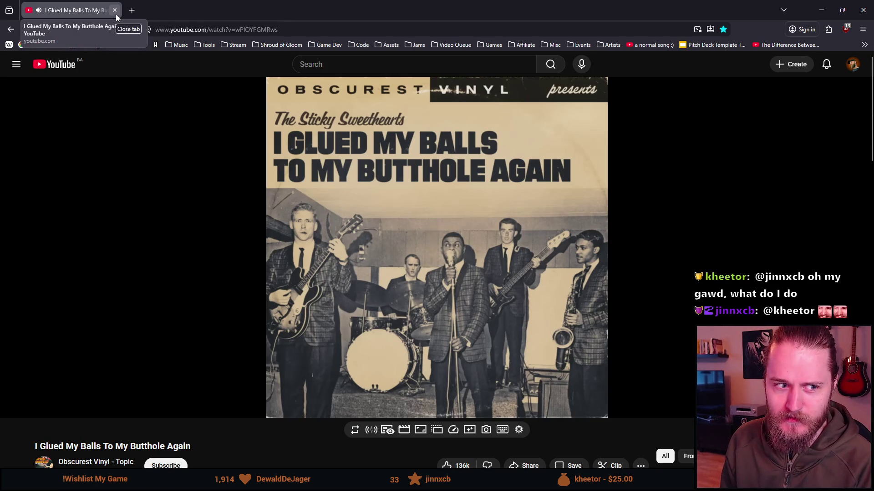
pyautogui.click(119, 150)
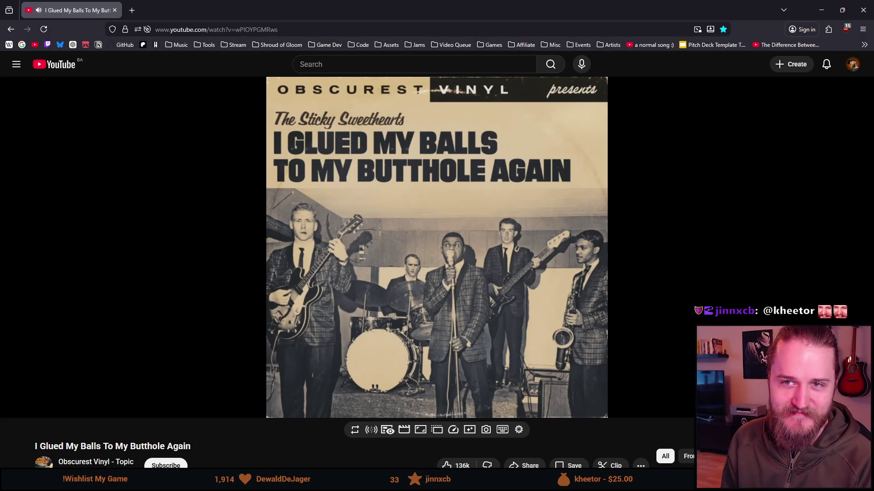
pyautogui.click(115, 10)
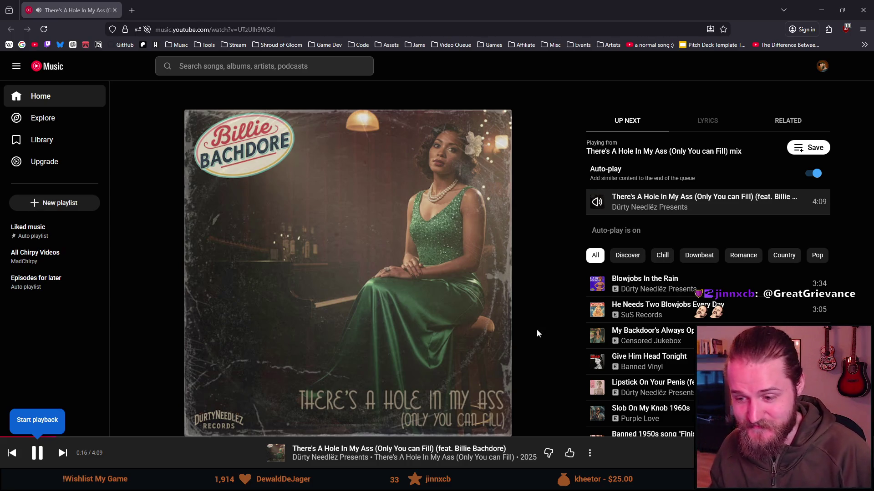
# Close the YouTube Music page and confirm 'Leave page' to return to the Unity editor.
pyautogui.moveTo(480, 282)
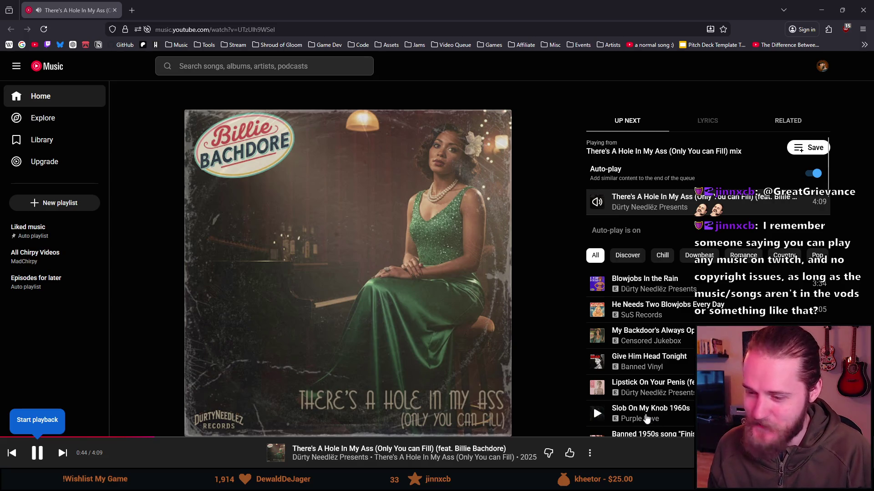
pyautogui.click(115, 10)
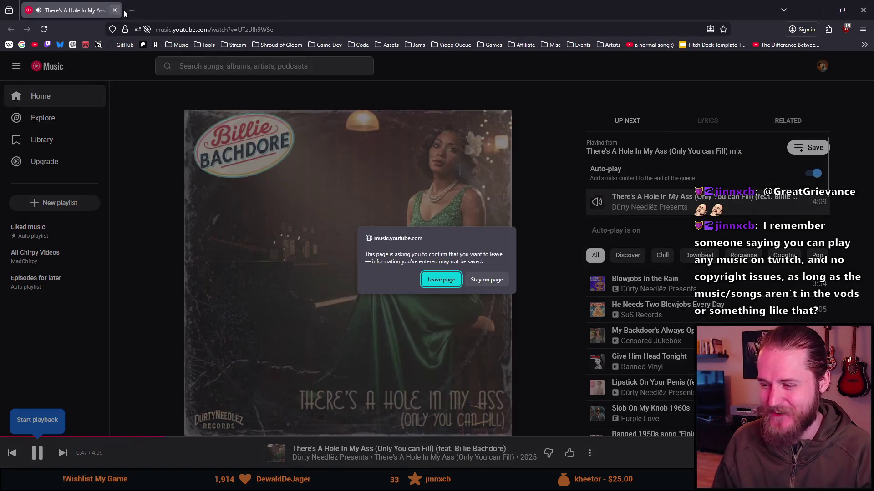
pyautogui.click(433, 277)
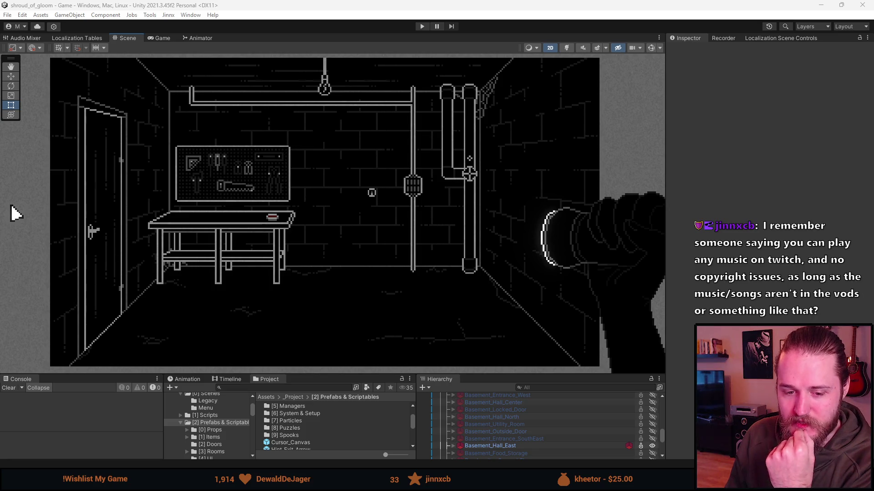
# Raise the Scene view splitter to enlarge the Console, Project and Hierarchy panels, and clear the Console.
pyautogui.click(287, 382)
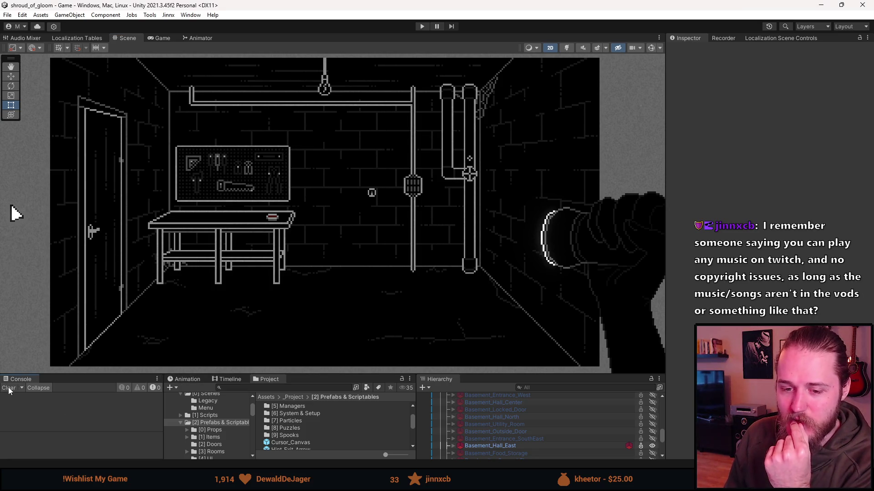
pyautogui.moveTo(307, 376); pyautogui.dragTo(304, 395)
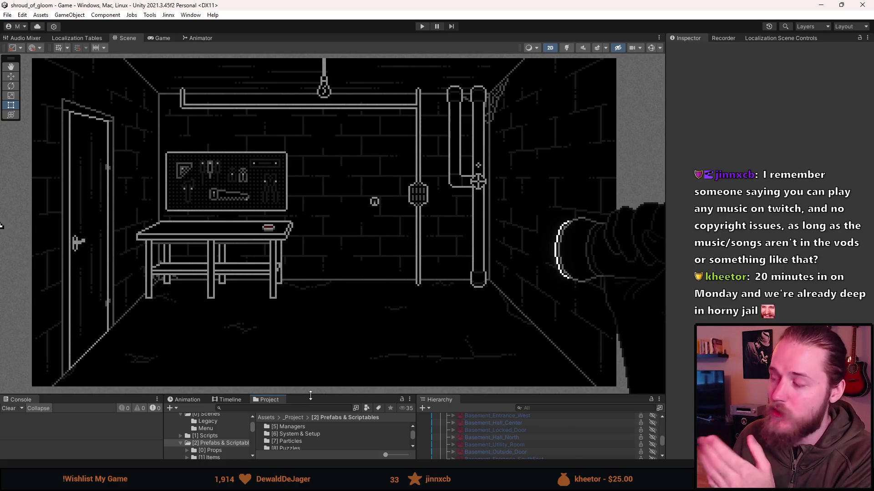
pyautogui.moveTo(309, 394); pyautogui.dragTo(309, 380)
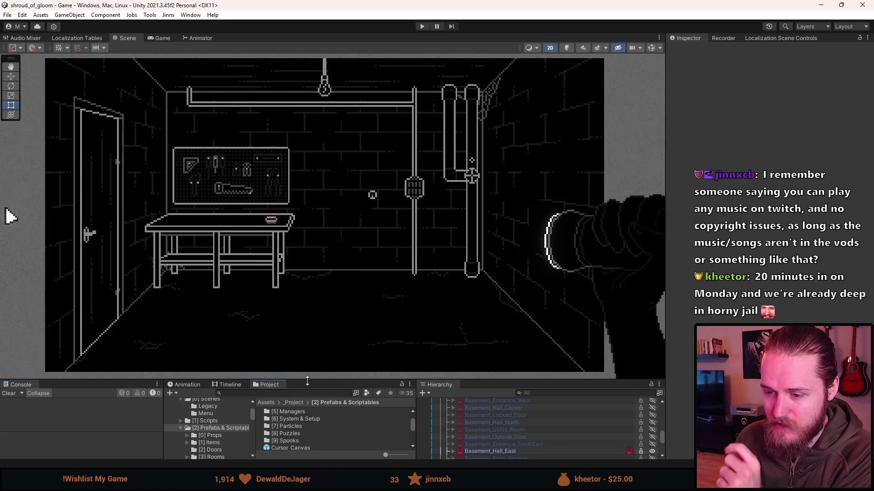
pyautogui.moveTo(308, 382); pyautogui.dragTo(307, 365)
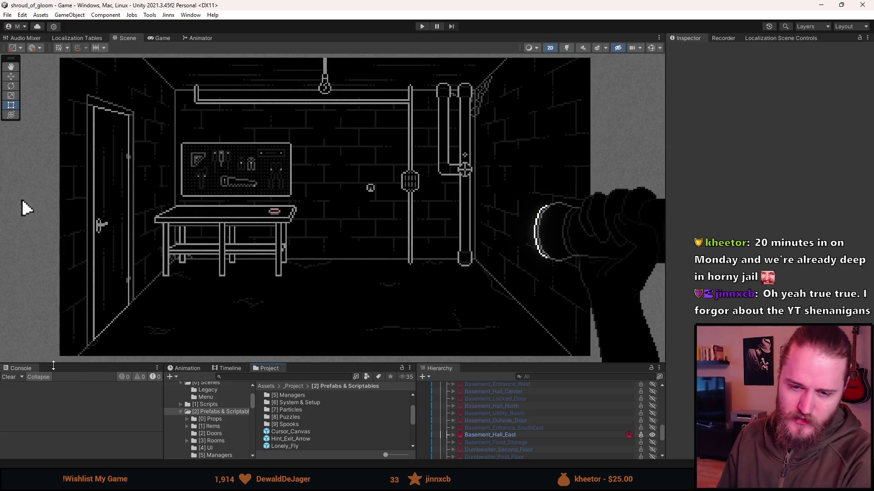
pyautogui.click(13, 378)
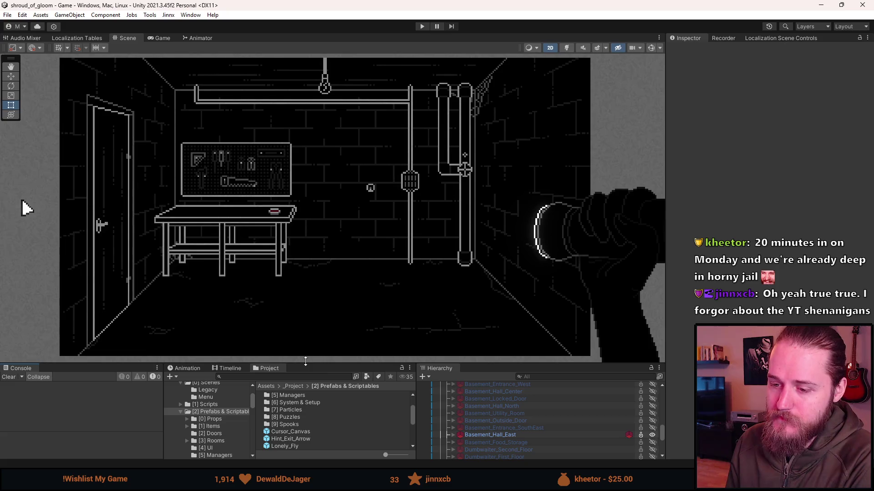
pyautogui.moveTo(205, 364); pyautogui.dragTo(228, 345)
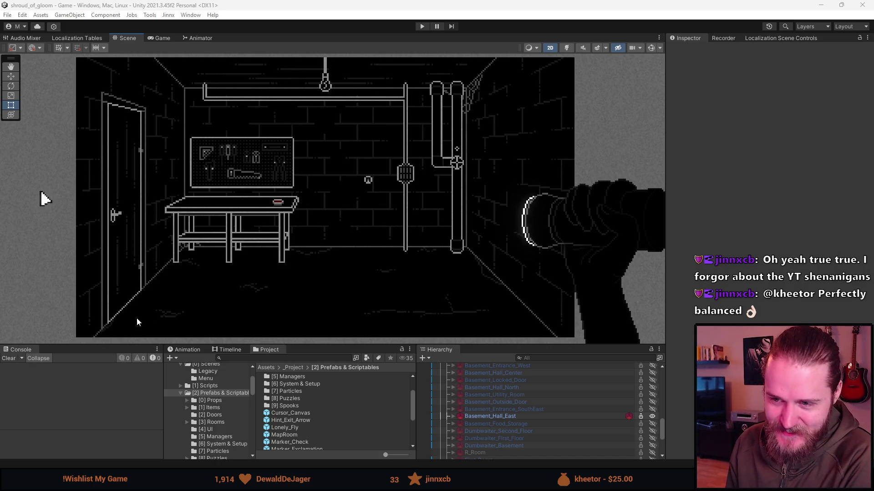
# Zoom in on the pegboard tools in the Scene view, zoom back out, and enter Play mode.
pyautogui.scroll(2, 192, 187)
pyautogui.scroll(2, 192, 184)
pyautogui.moveTo(275, 138); pyautogui.dragTo(336, 198)
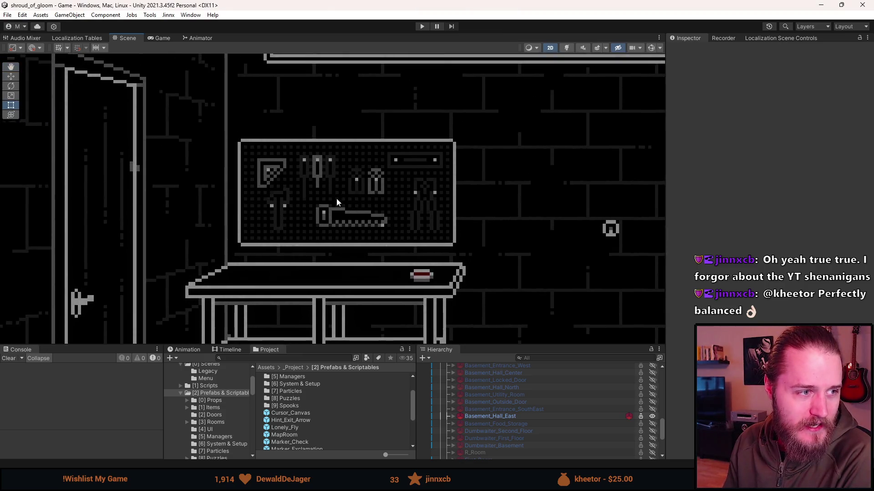
pyautogui.scroll(3, 340, 198)
pyautogui.moveTo(396, 214); pyautogui.dragTo(373, 211)
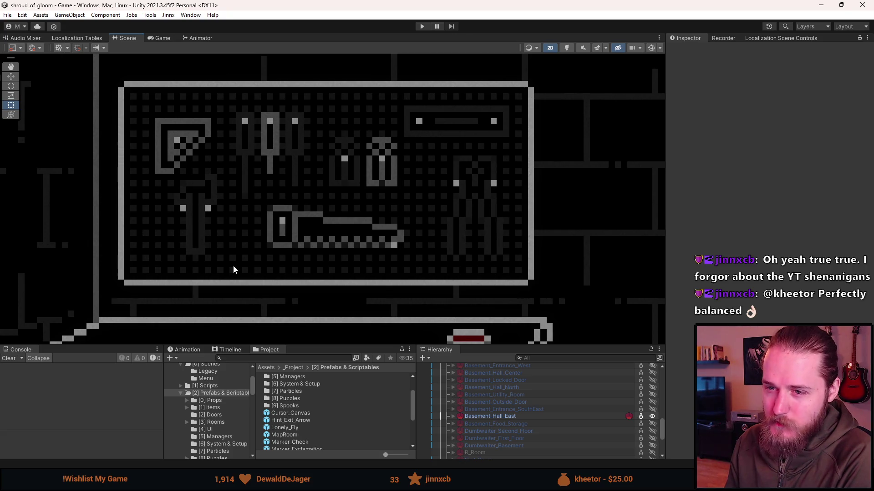
pyautogui.scroll(-6, 233, 266)
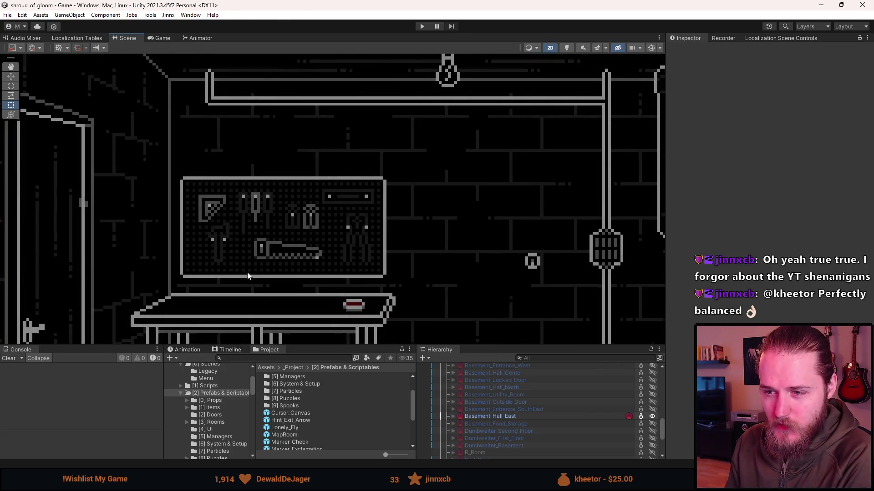
pyautogui.scroll(-4, 292, 286)
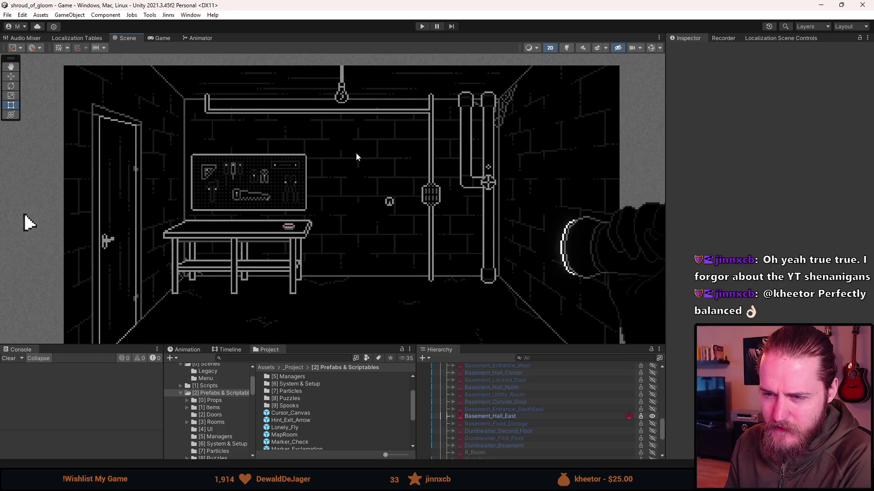
pyautogui.click(425, 30)
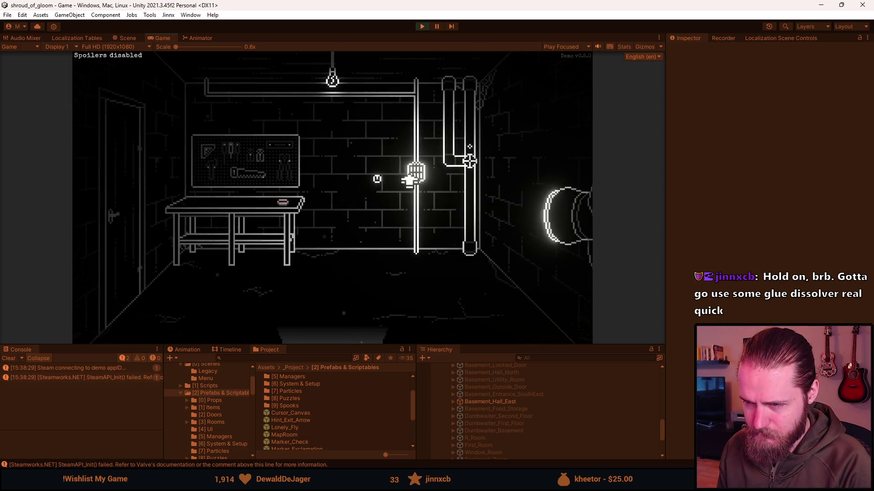
# Walk through the exit into the shovel room and come back to the workbench room.
pyautogui.click(333, 316)
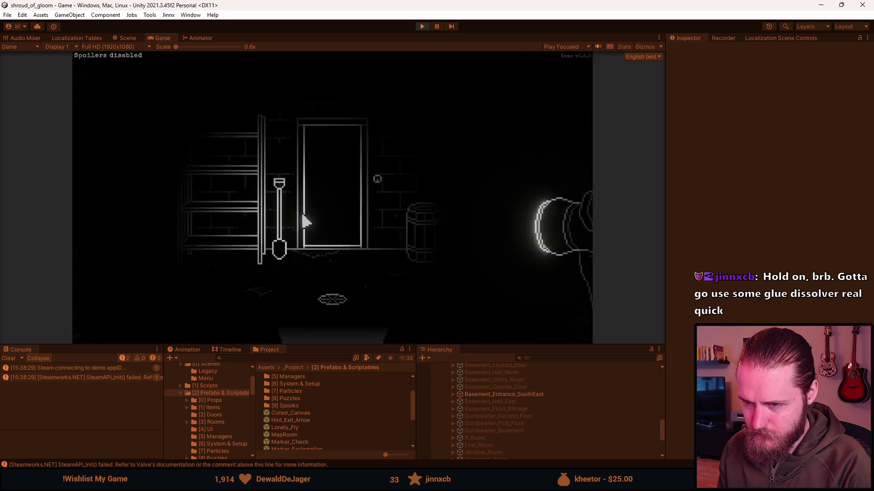
pyautogui.click(357, 195)
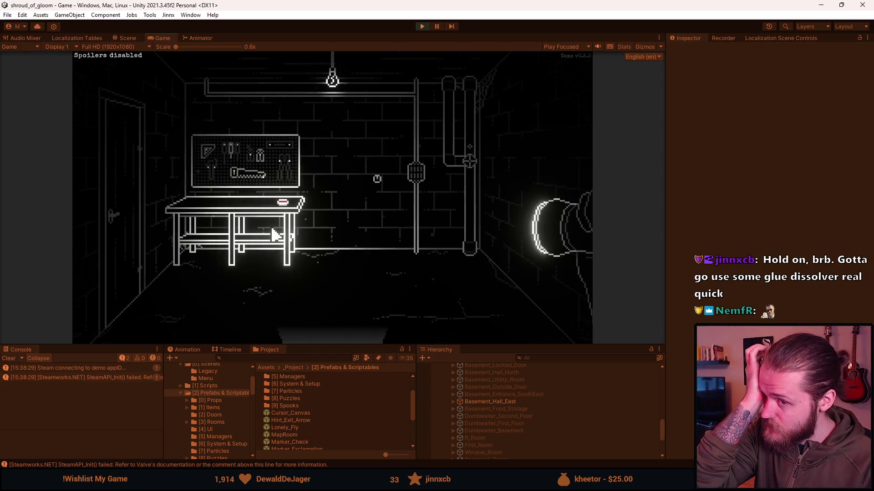
# Teleport to First_Garage using the F1 developer tools' 'Teleport to Room' field.
pyautogui.press('F1')
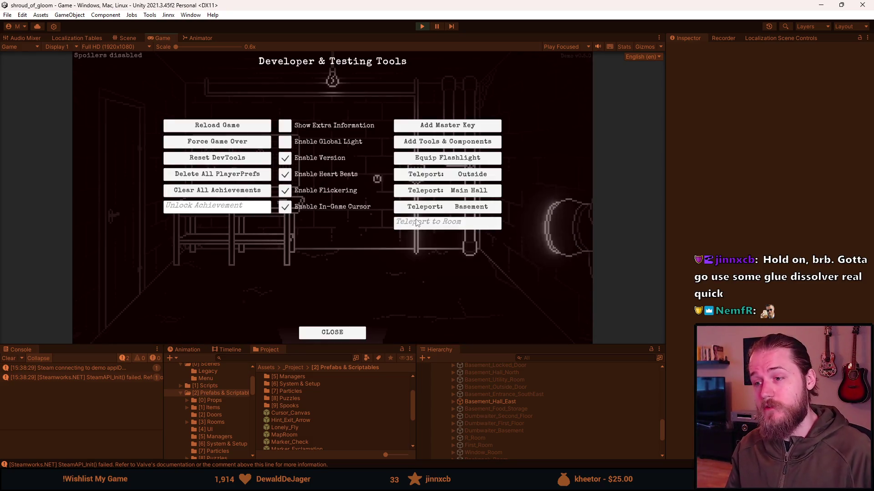
pyautogui.press('F1')
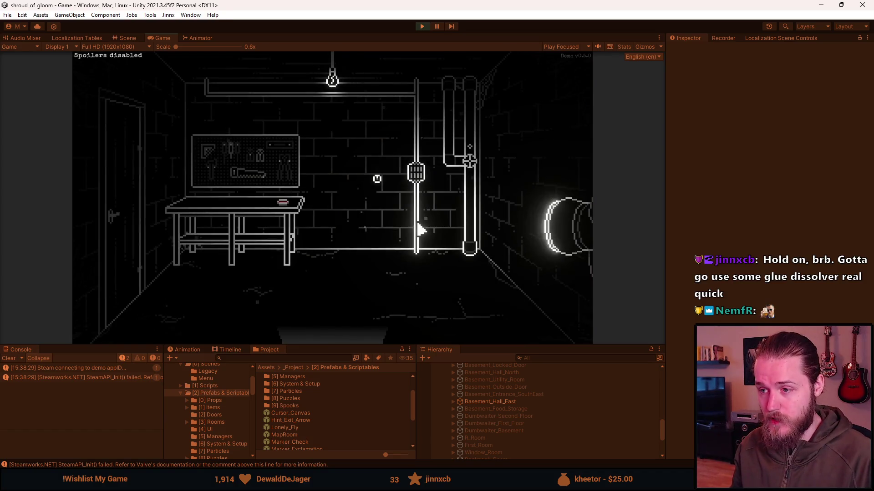
pyautogui.press('F1')
pyautogui.click(418, 223)
pyautogui.write('First Garage')
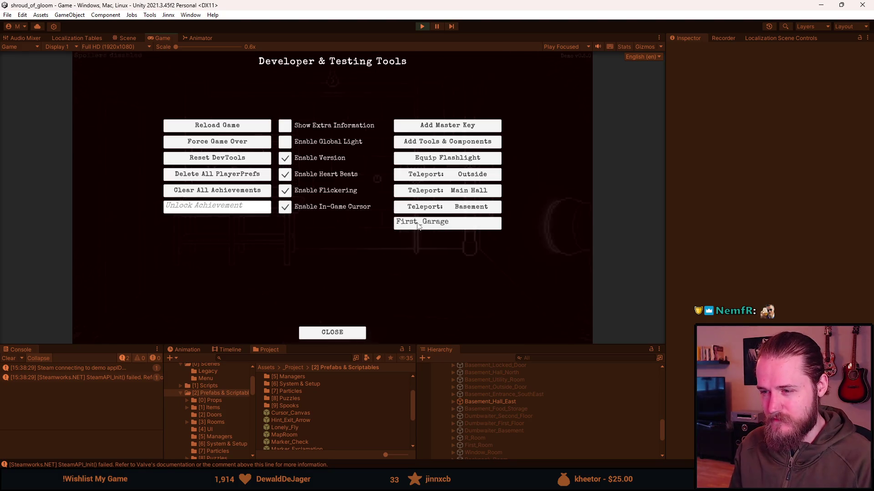
pyautogui.press('Return')
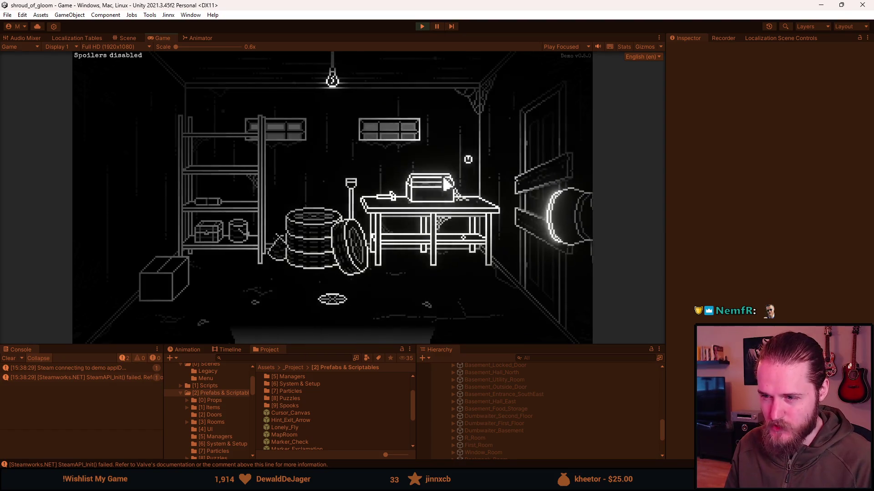
# Teleport back to Basement_Hall_East from the developer tools.
pyautogui.press('F1')
pyautogui.click(477, 223)
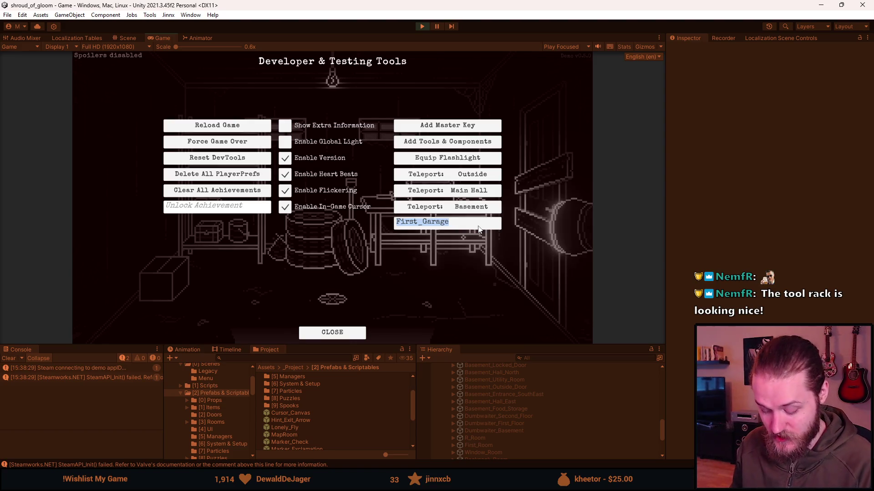
pyautogui.write('Basement_')
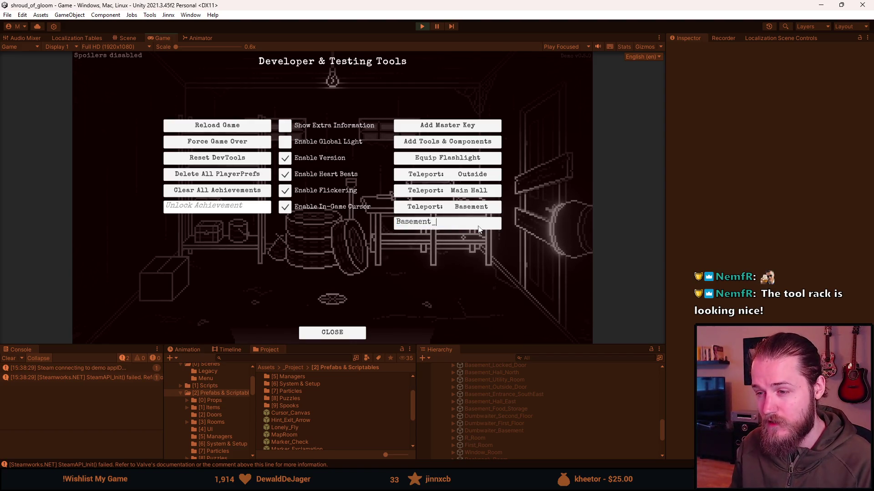
pyautogui.write('Hall_East')
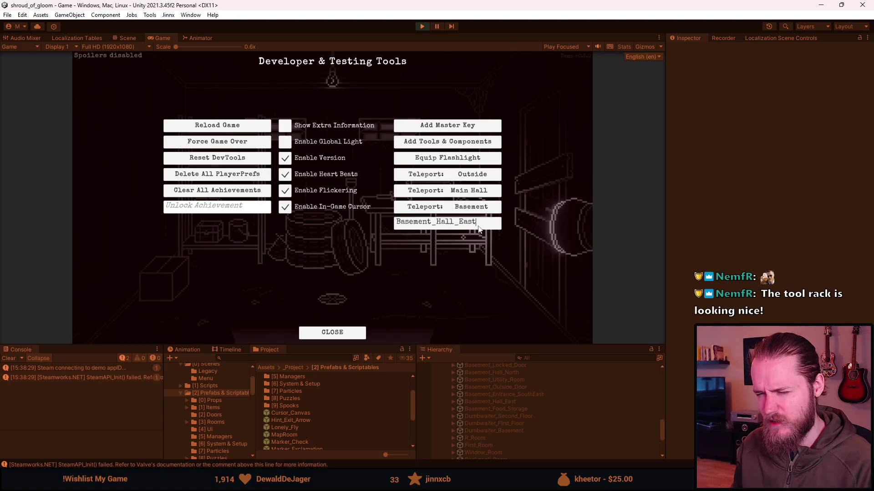
pyautogui.press('Return')
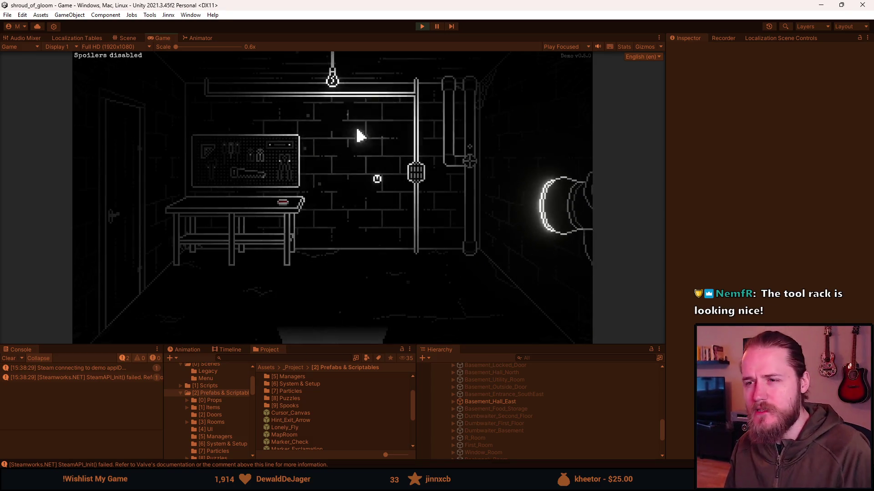
# Stop Play mode, clear the Console errors, and select Basement_Hall_East in the Hierarchy.
pyautogui.click(419, 27)
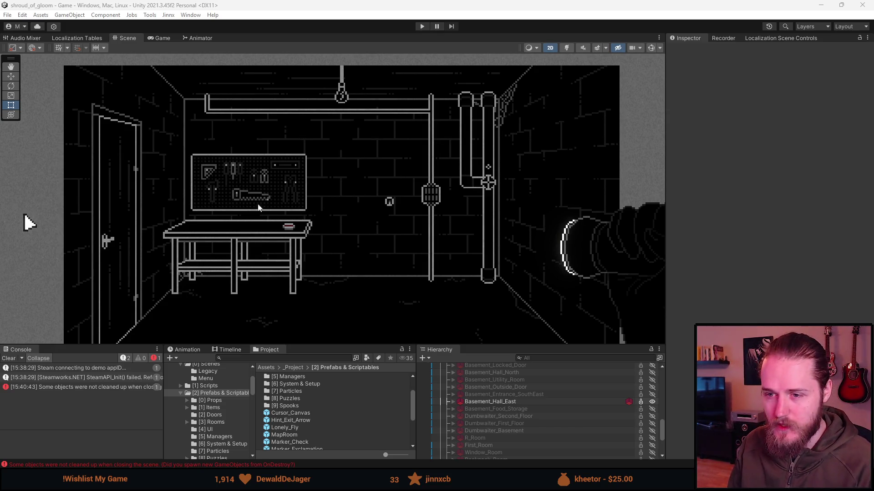
pyautogui.click(9, 359)
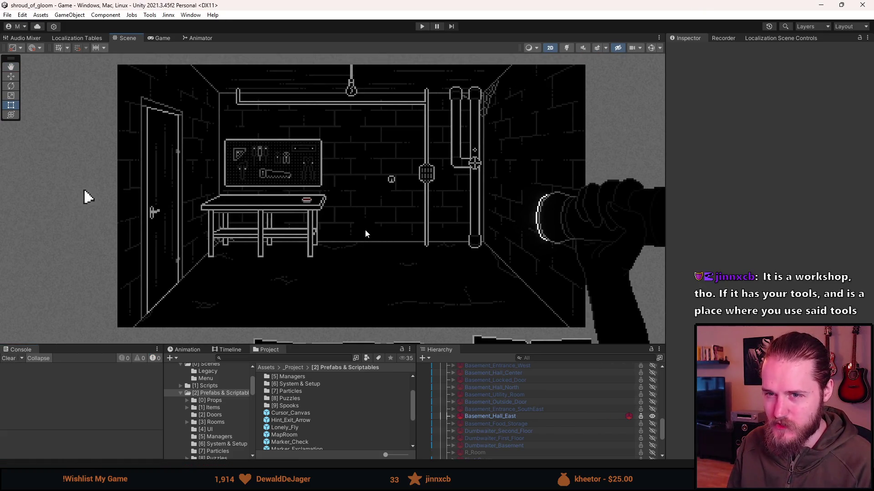
pyautogui.scroll(2, 364, 231)
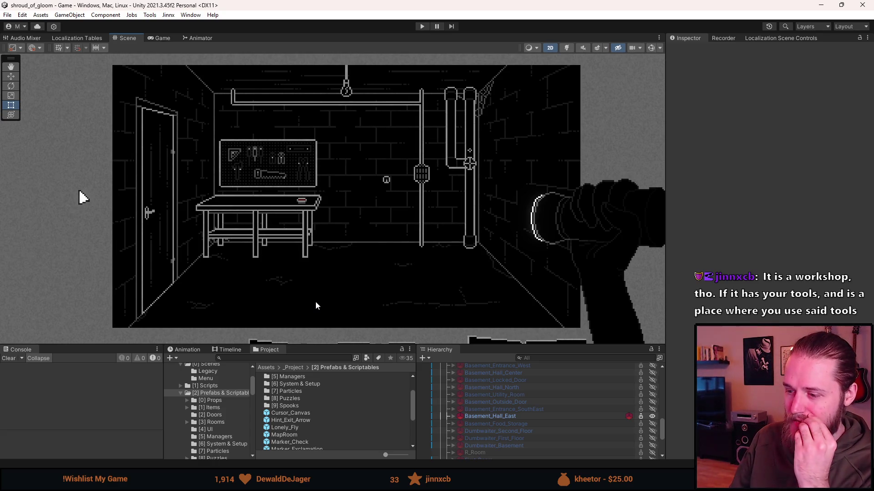
pyautogui.scroll(3, 501, 445)
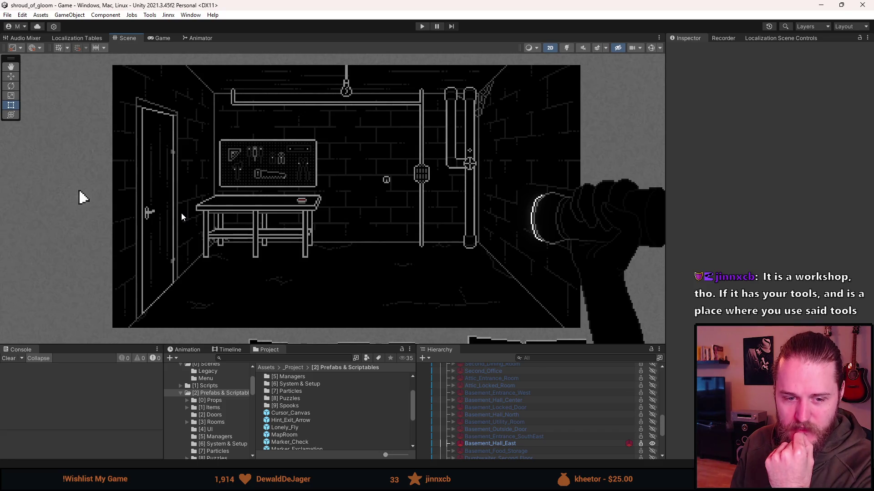
pyautogui.click(504, 444)
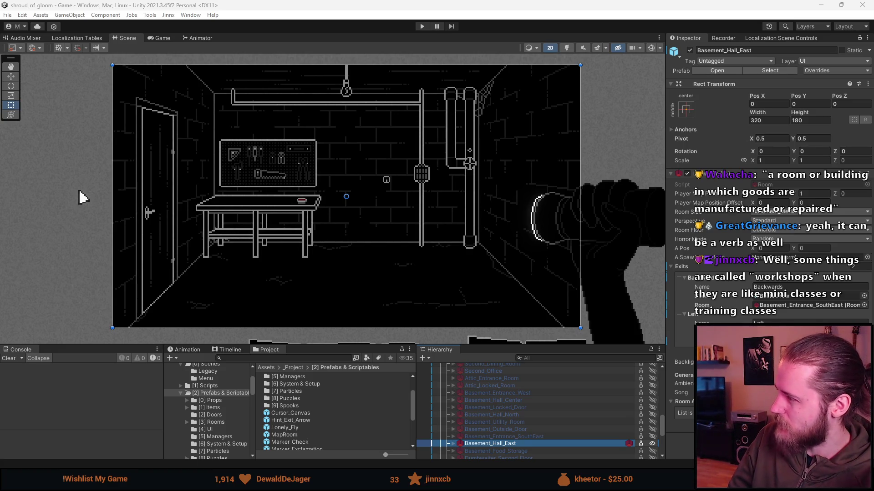
pyautogui.hotkey('alt', 'Tab')
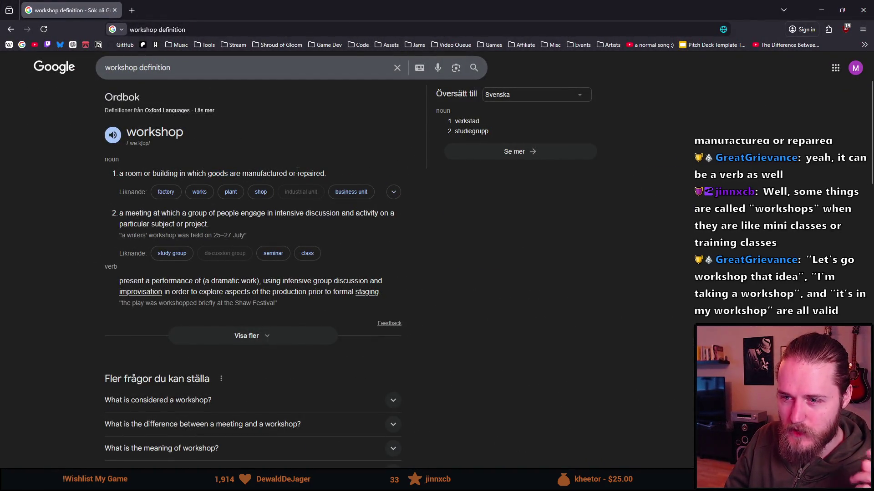
pyautogui.moveTo(136, 215); pyautogui.dragTo(173, 215)
pyautogui.click(255, 217)
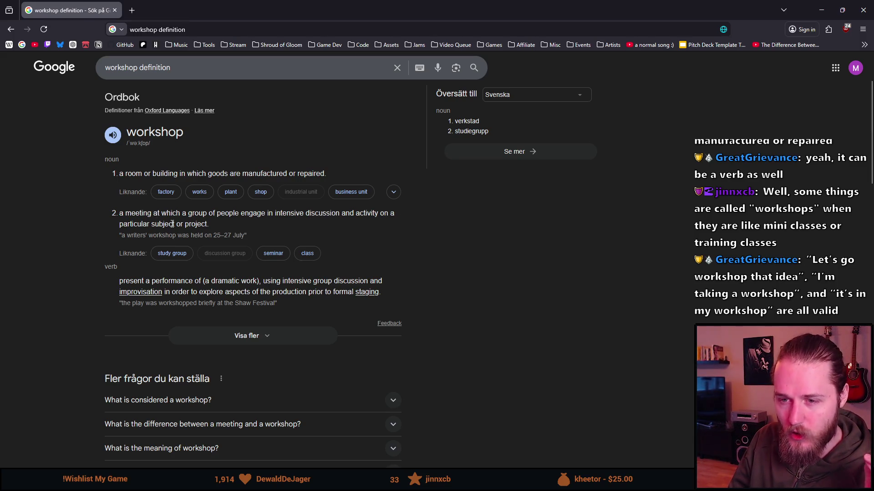
pyautogui.moveTo(225, 225); pyautogui.dragTo(123, 223)
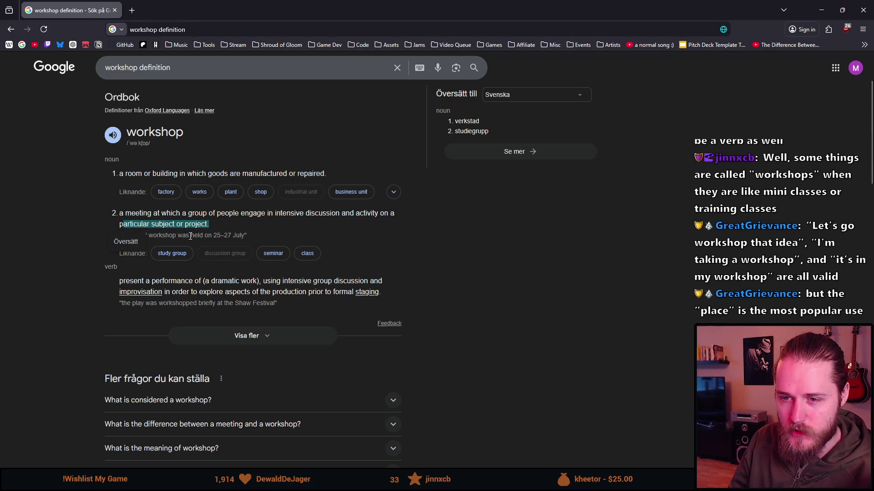
pyautogui.click(211, 221)
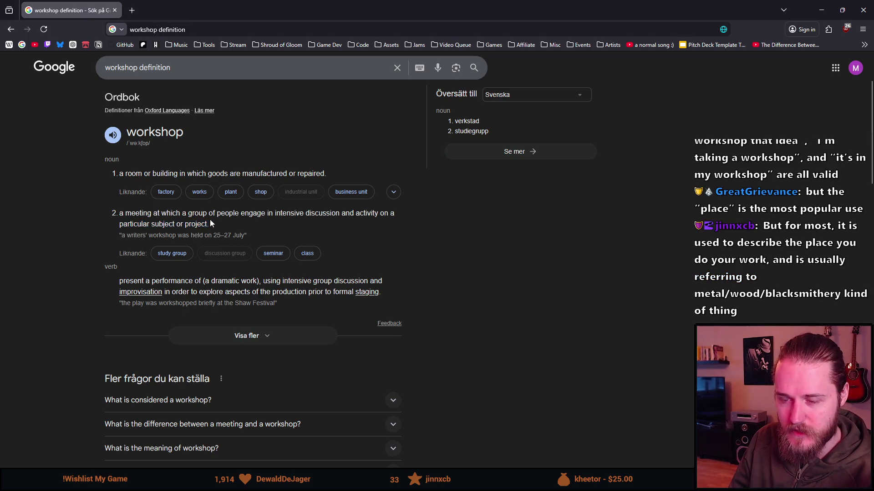
pyautogui.moveTo(210, 220)
pyautogui.mouseDown()
pyautogui.moveTo(252, 214)
pyautogui.moveTo(122, 216)
pyautogui.mouseUp()
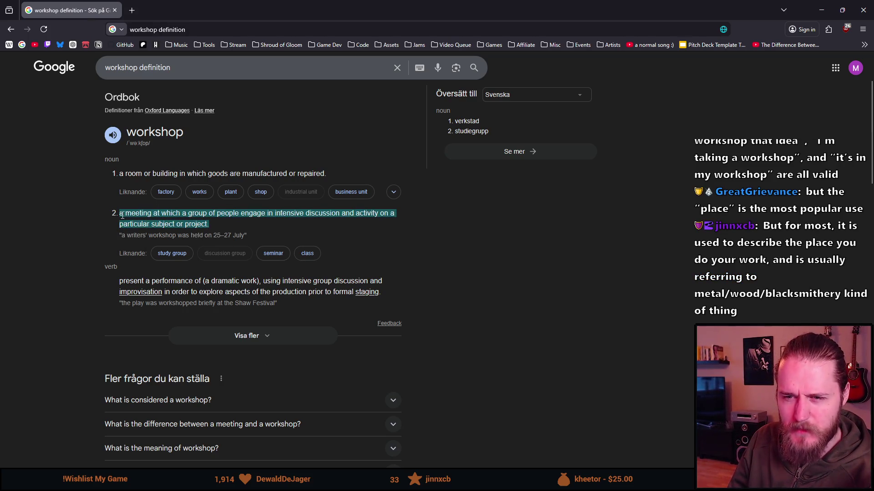
pyautogui.click(135, 214)
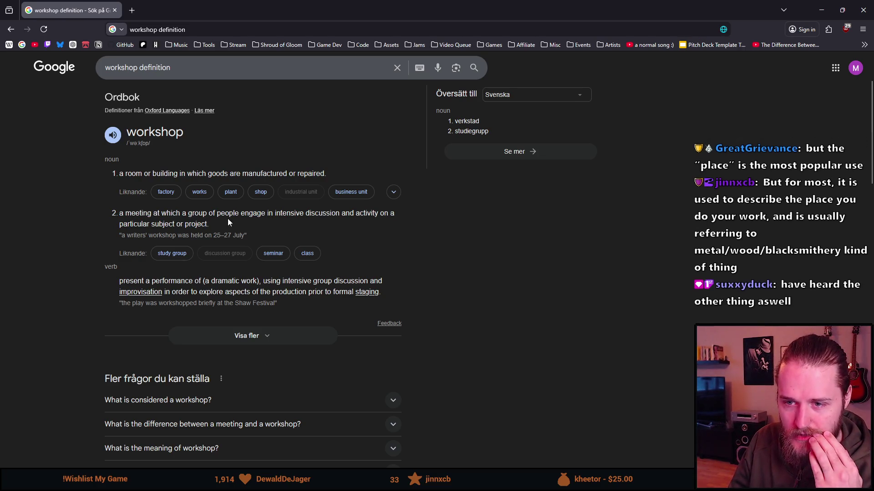
pyautogui.moveTo(210, 224)
pyautogui.mouseDown()
pyautogui.moveTo(118, 225)
pyautogui.moveTo(118, 213)
pyautogui.mouseUp()
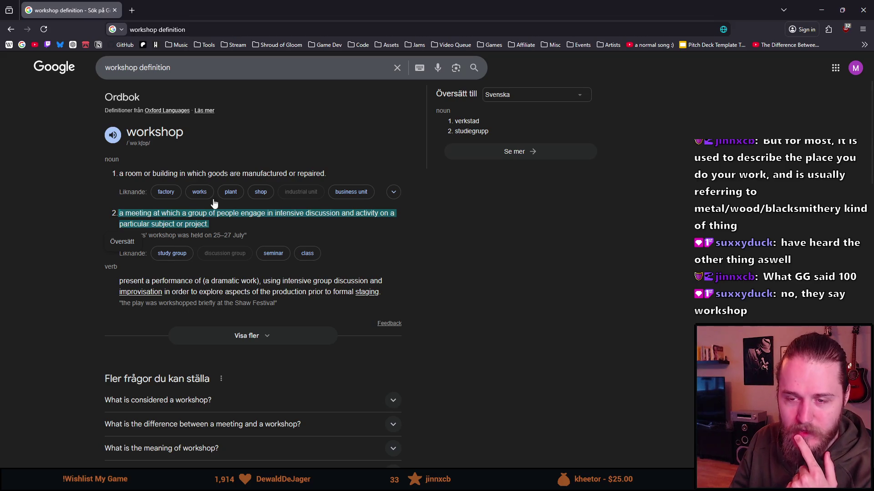
pyautogui.tripleClick(174, 218)
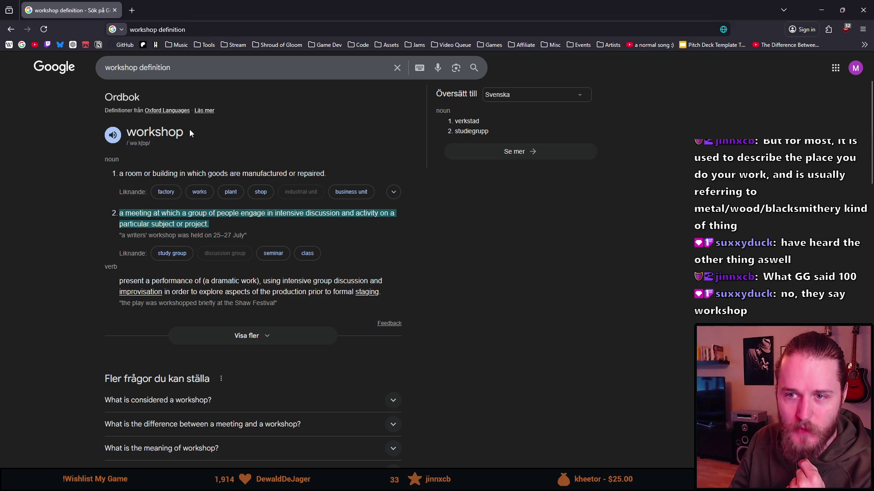
pyautogui.moveTo(190, 133); pyautogui.dragTo(134, 137)
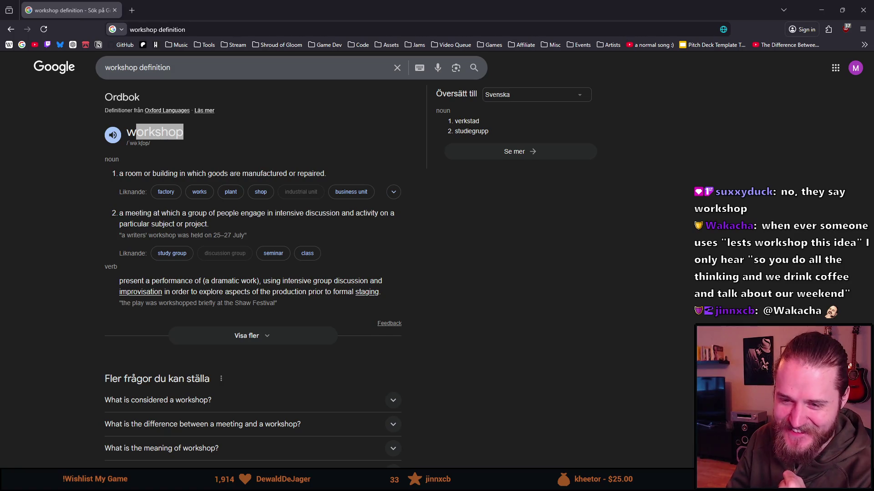
pyautogui.hotkey('alt', 'Tab')
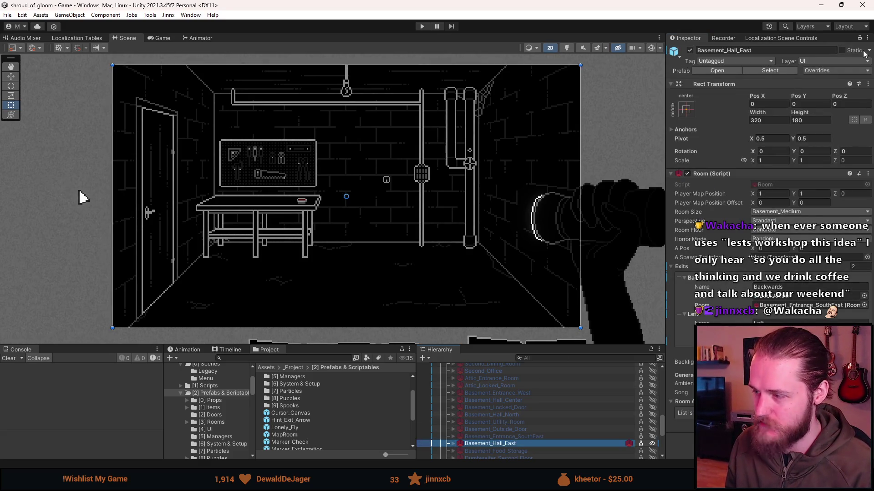
# Change the room name from Basement_Hall_East to Basement_Workshop in the Inspector and save the scene with Ctrl+S.
pyautogui.moveTo(766, 54); pyautogui.dragTo(726, 53)
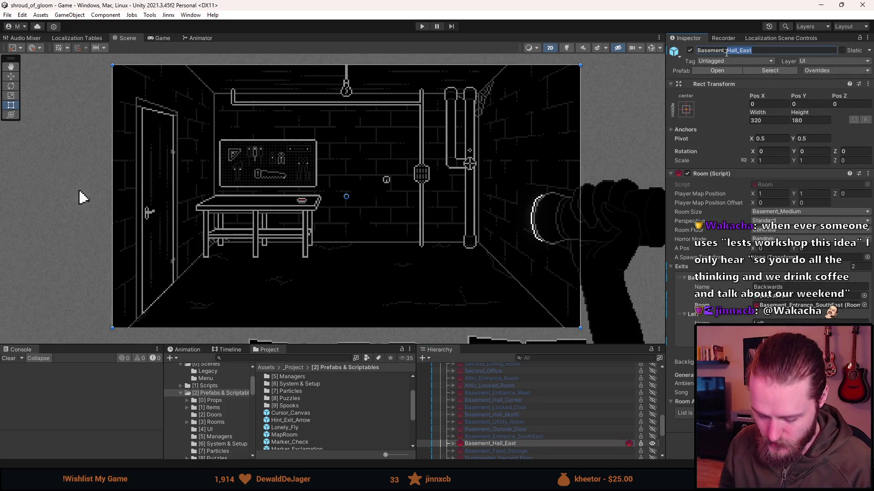
pyautogui.write('Workshop')
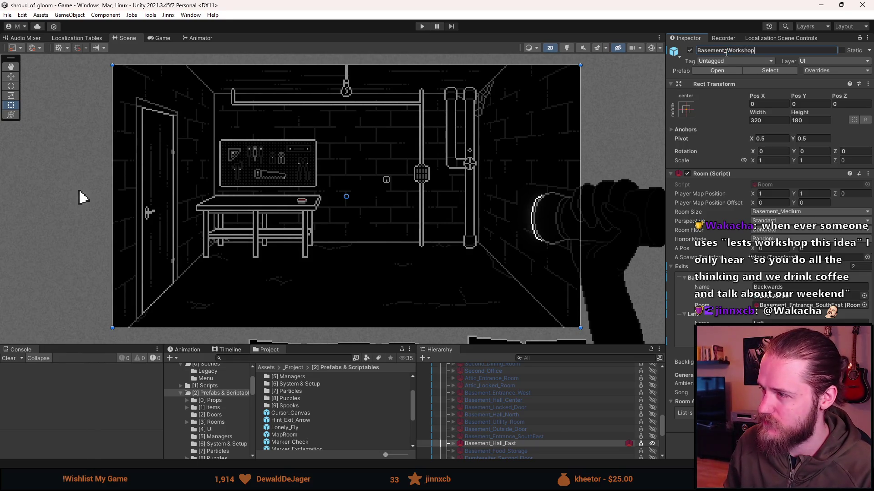
pyautogui.press('Return')
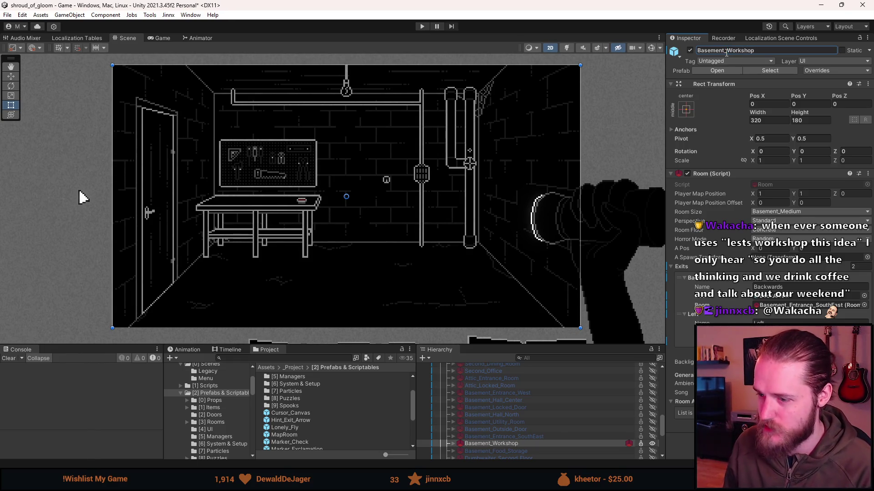
pyautogui.scroll(-2, 82, 197)
pyautogui.scroll(1, 136, 218)
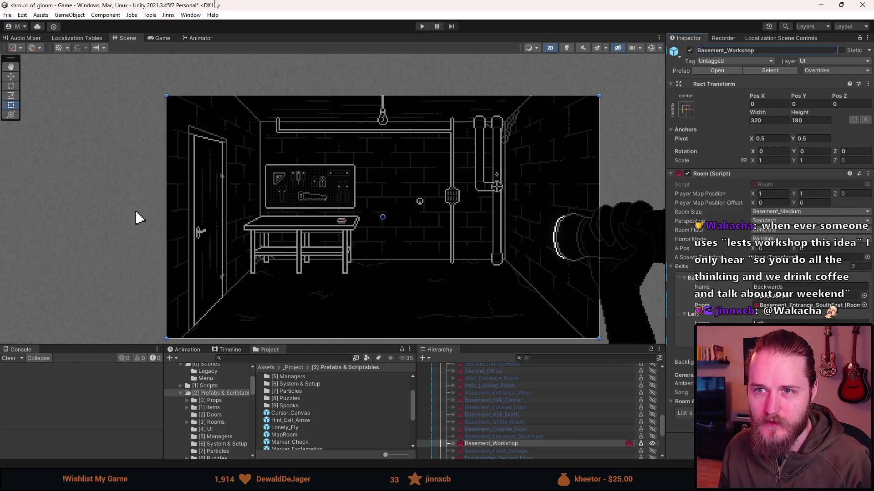
pyautogui.hotkey('ctrl', 's')
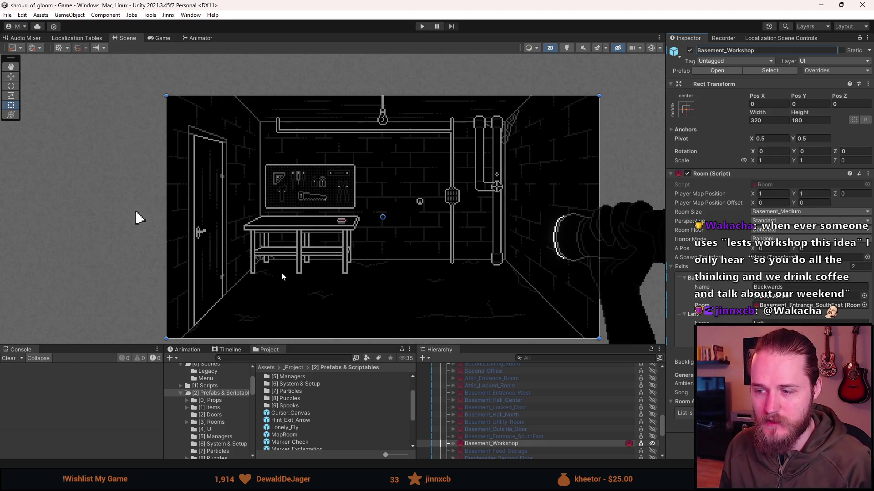
pyautogui.scroll(-1, 258, 198)
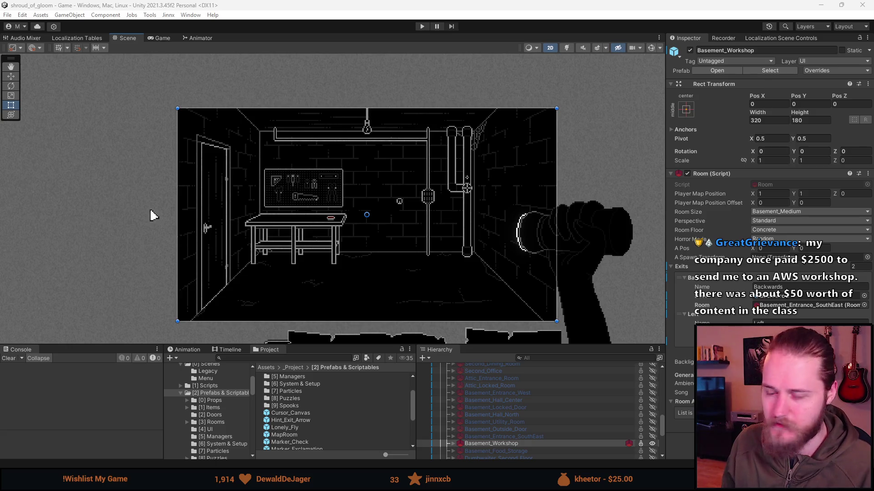
# Switch to the browser and look through the 'rosary board' image results.
pyautogui.hotkey('alt', 'Tab')
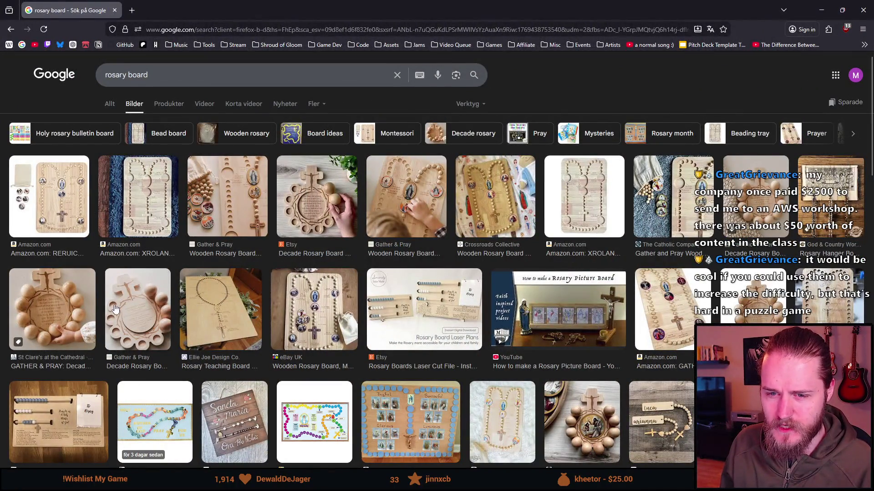
pyautogui.scroll(-2, 115, 310)
pyautogui.scroll(2, 204, 323)
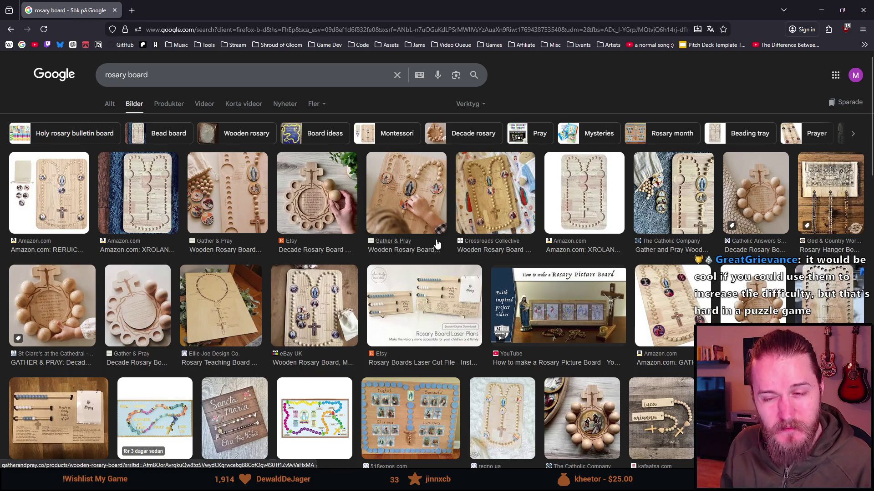
pyautogui.scroll(-2, 335, 298)
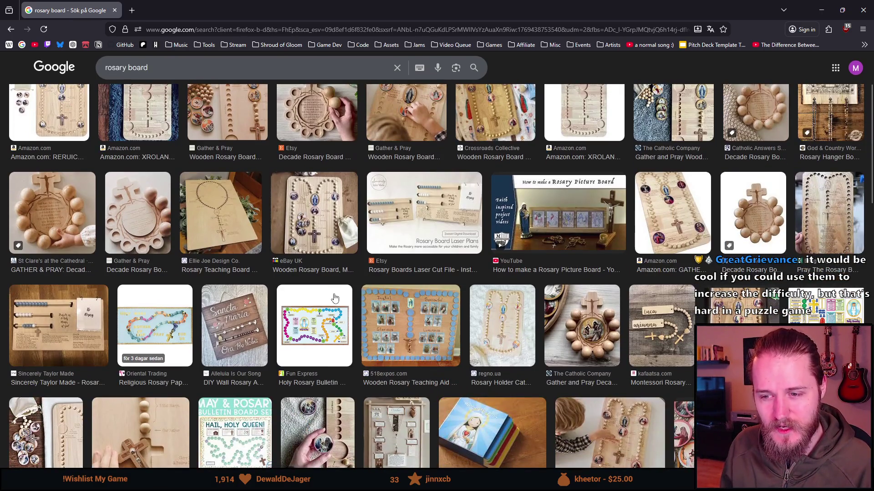
pyautogui.scroll(2, 335, 298)
pyautogui.scroll(-3, 335, 298)
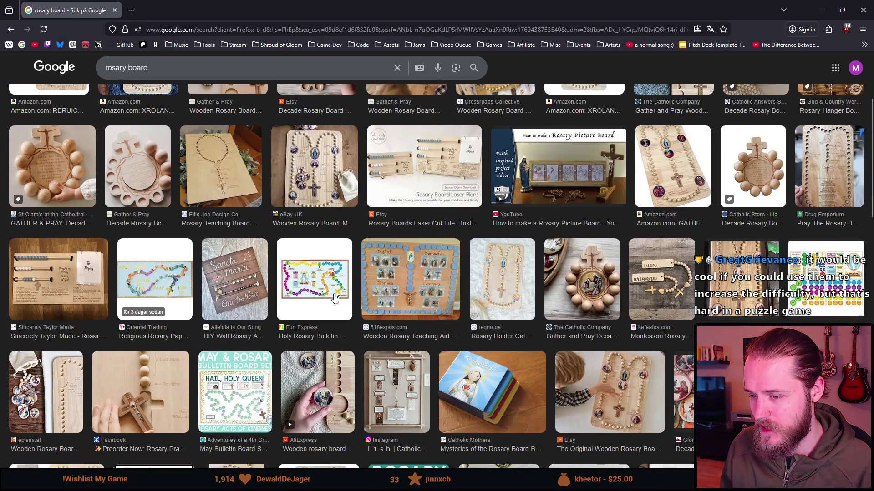
pyautogui.scroll(3, 335, 298)
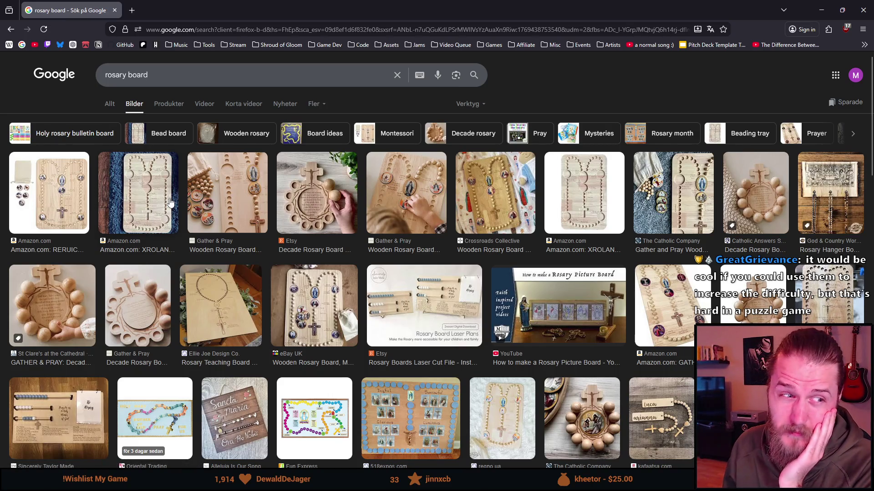
# Preview the Etsy Decade Rosary Board enlarged, then return to the Unity editor.
pyautogui.click(317, 190)
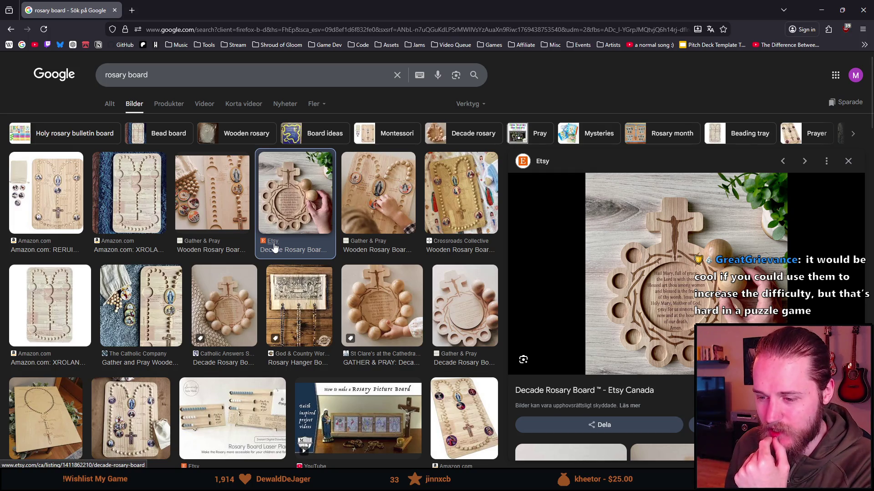
pyautogui.scroll(-1, 274, 246)
pyautogui.scroll(1, 274, 245)
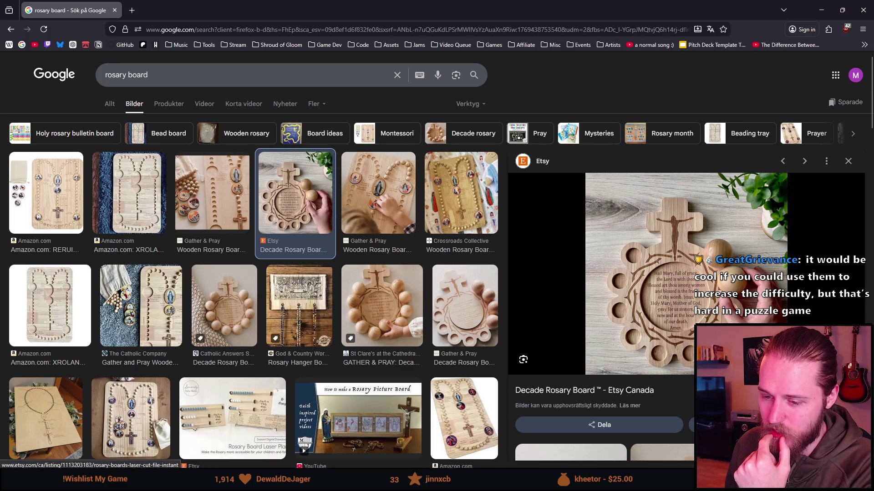
pyautogui.click(246, 430)
pyautogui.scroll(5, 482, 410)
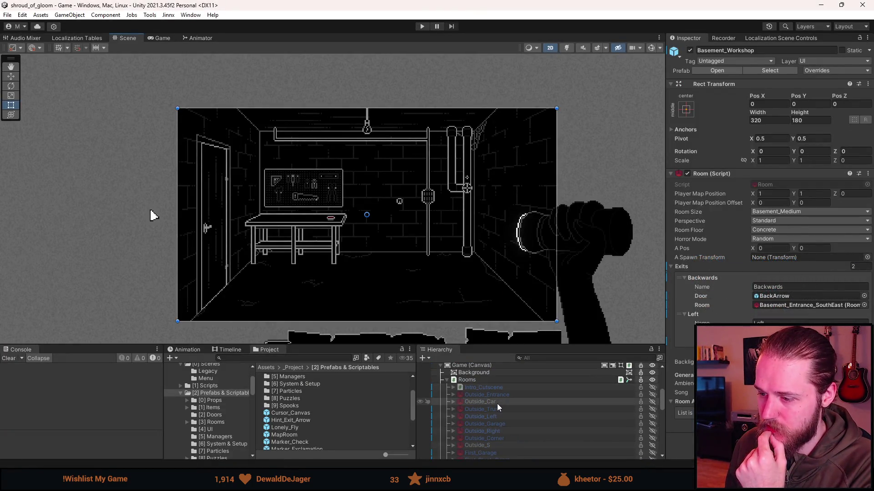
# Select Outside_Trunk through Basement_Workshop in the Hierarchy, then minimize Unity.
pyautogui.click(498, 410)
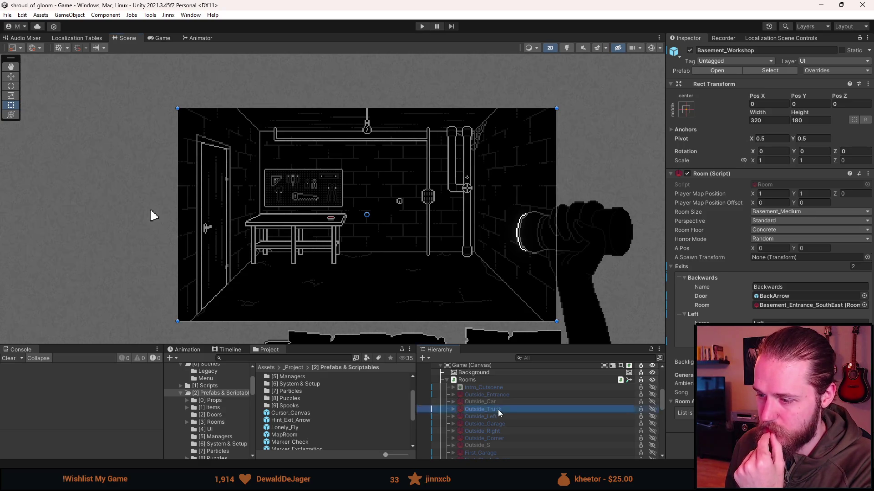
pyautogui.scroll(-2, 521, 416)
pyautogui.scroll(-10, 522, 417)
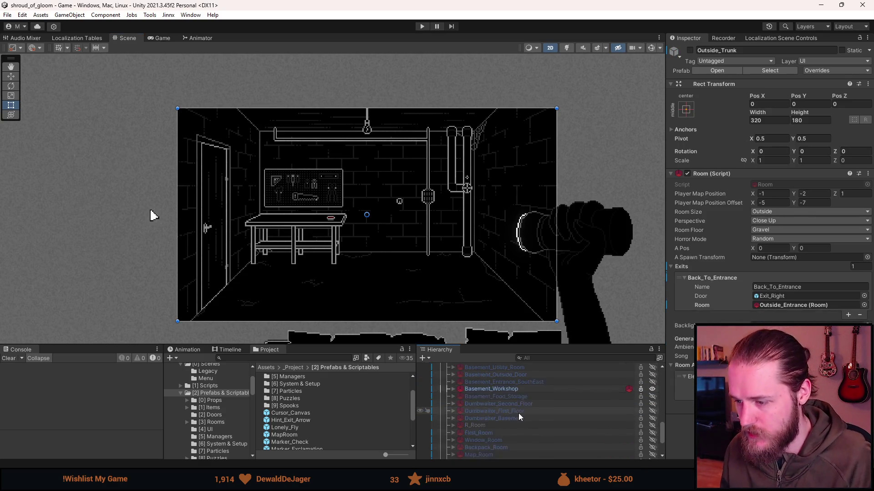
pyautogui.keyDown('shift'); pyautogui.click(517, 424); pyautogui.keyUp('shift')
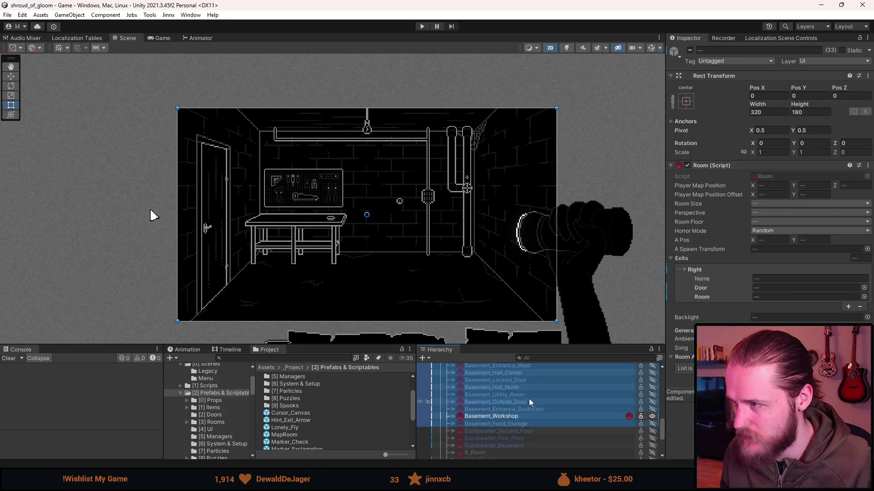
pyautogui.scroll(3, 529, 399)
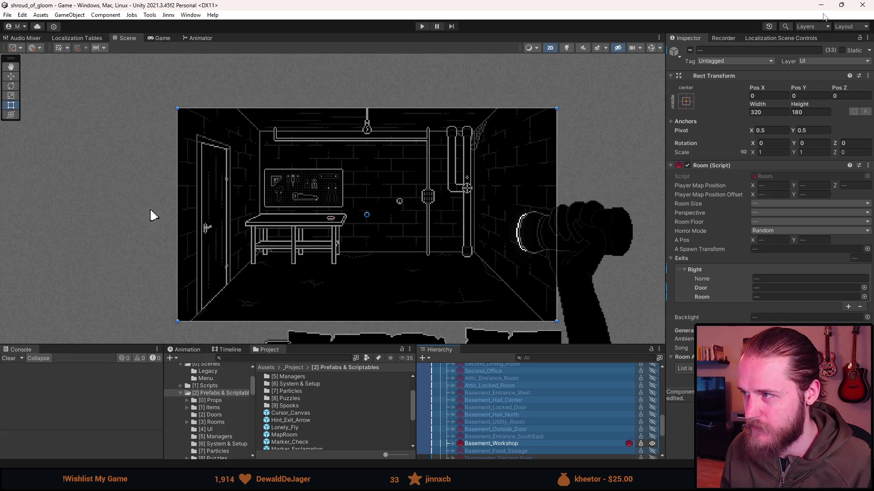
pyautogui.click(822, 7)
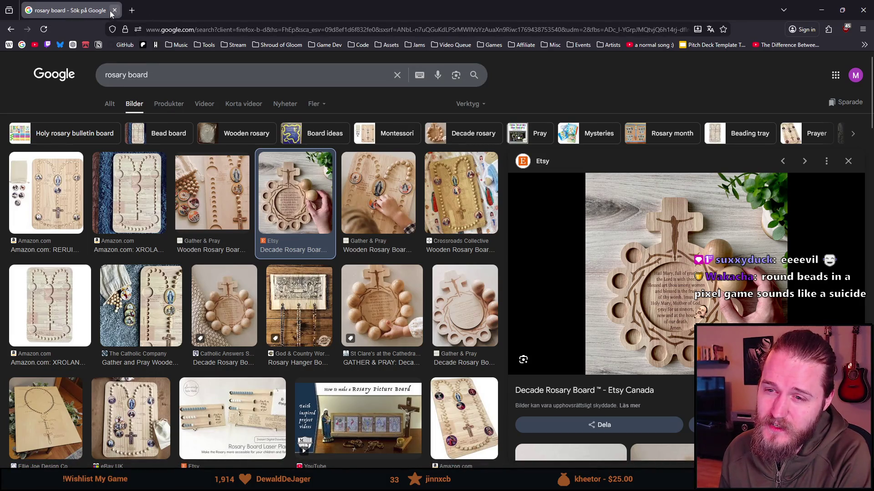
# Compare the Amazon XROLAND and Etsy Decade Rosary Board previews.
pyautogui.click(141, 184)
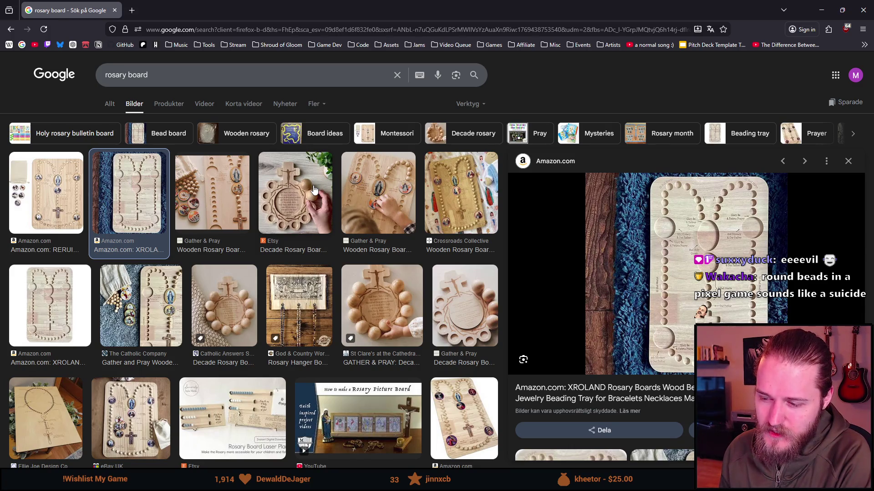
pyautogui.click(299, 197)
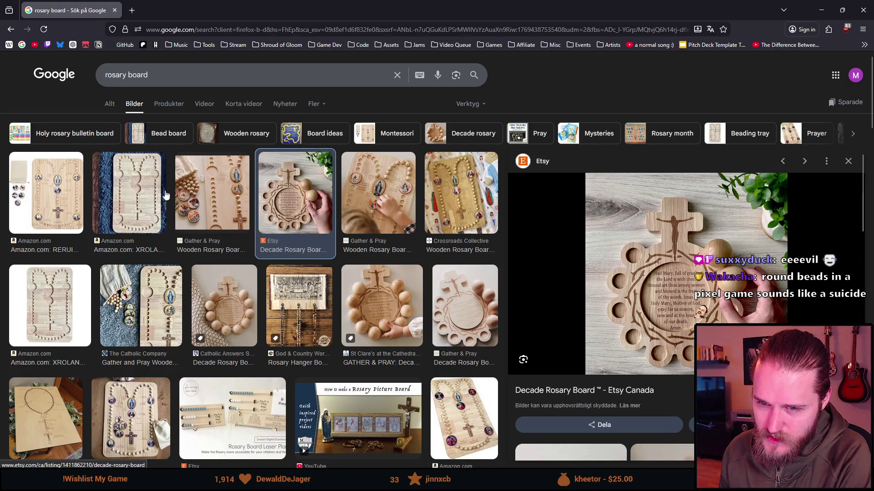
pyautogui.click(144, 203)
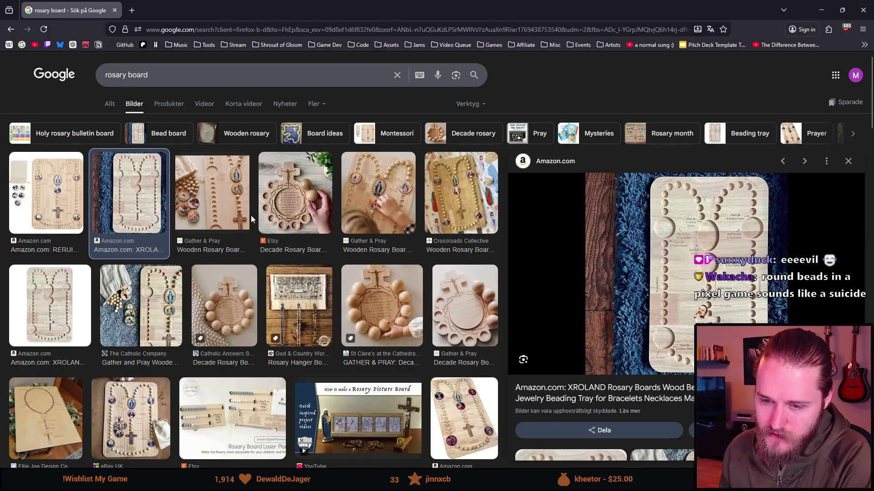
pyautogui.scroll(-2, 250, 215)
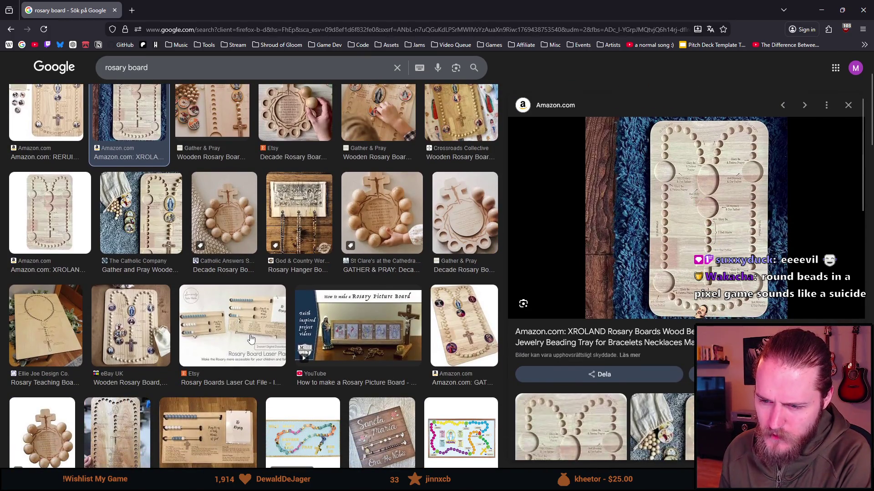
# Preview the Etsy Laser Cut File, Sincerely Taylor Made and Catholic Answers boards, ending on Amazon XROLAND.
pyautogui.click(249, 328)
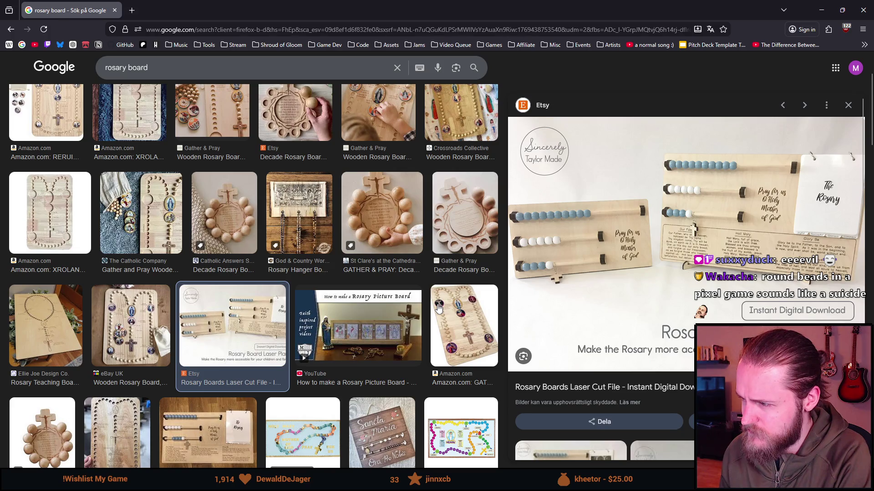
pyautogui.scroll(-2, 318, 280)
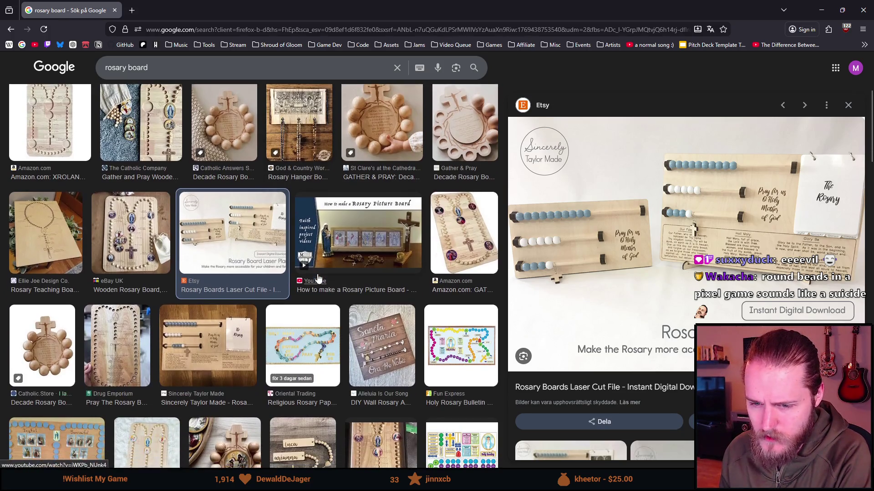
pyautogui.click(207, 340)
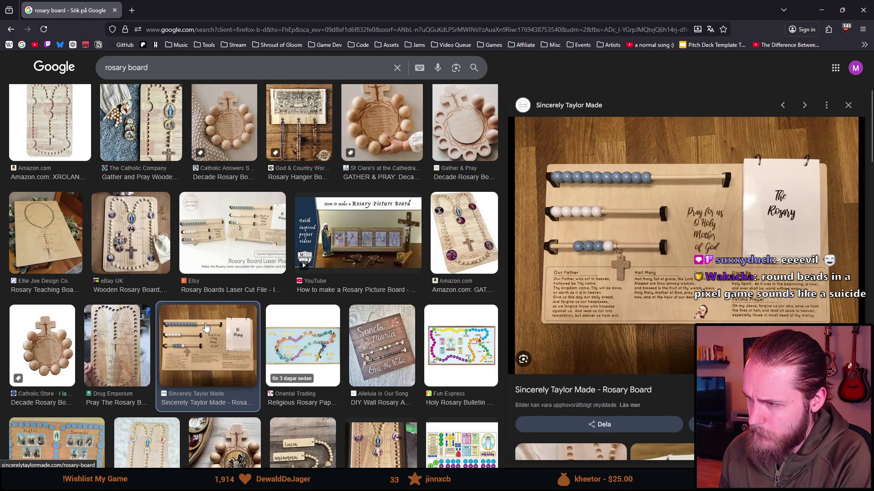
pyautogui.scroll(2, 205, 327)
pyautogui.click(250, 223)
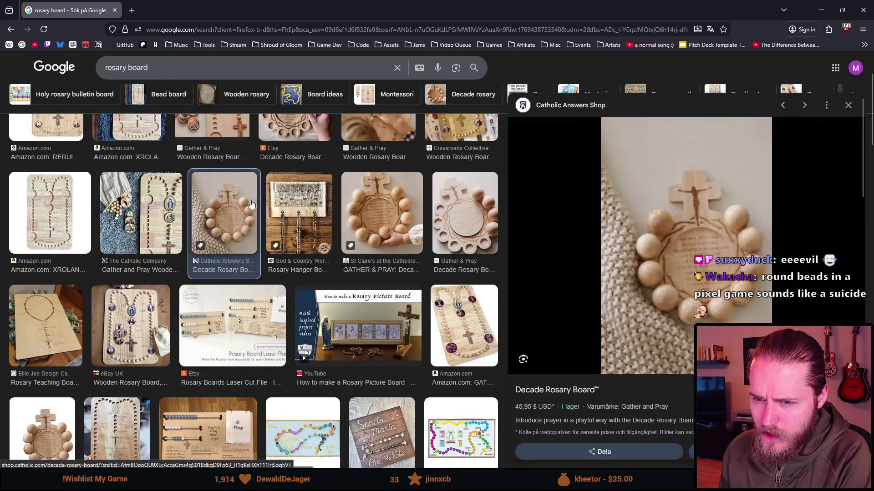
pyautogui.scroll(-3, 282, 314)
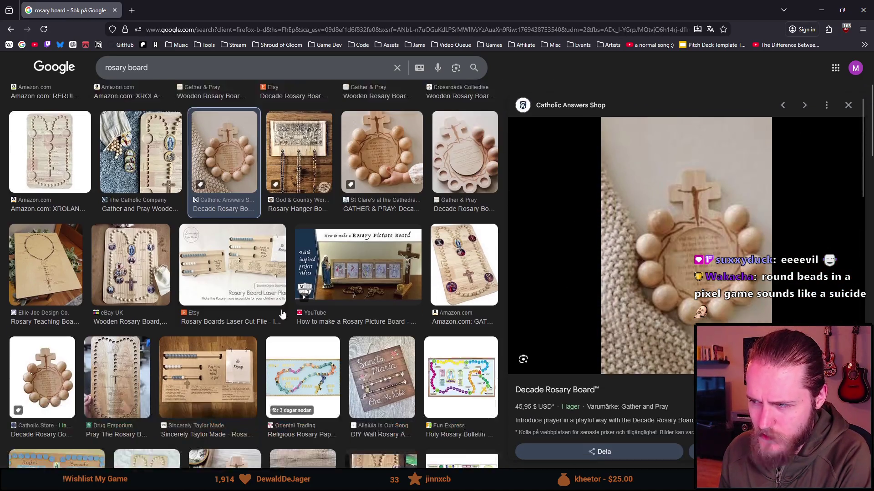
pyautogui.scroll(-2, 280, 290)
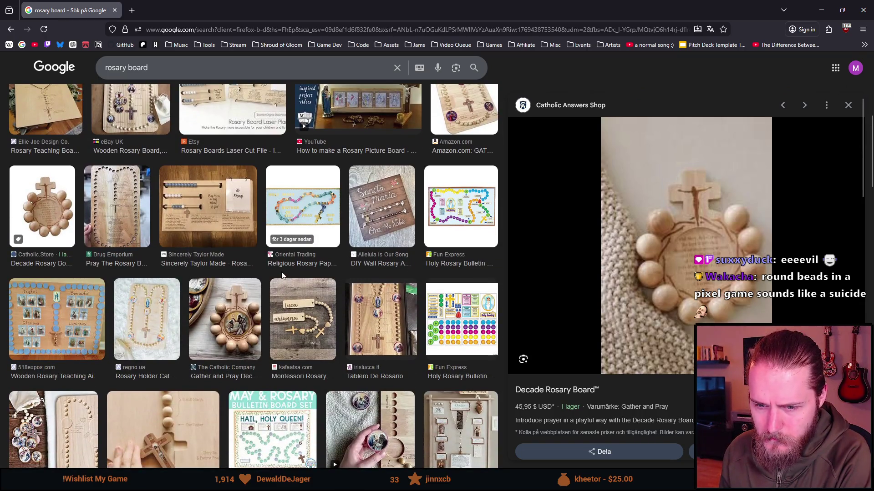
pyautogui.scroll(7, 282, 275)
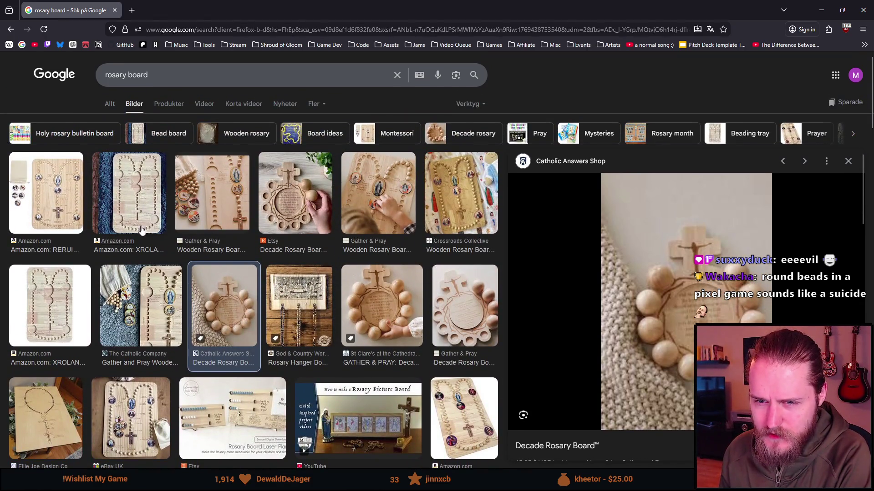
pyautogui.click(143, 224)
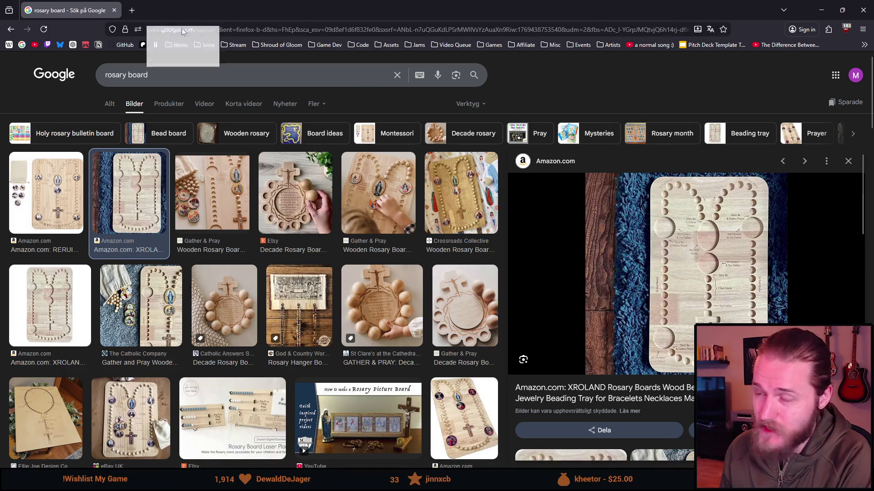
# Leave the image results and bring the Unity editor's Basement_Workshop scene back.
pyautogui.press('super+d')
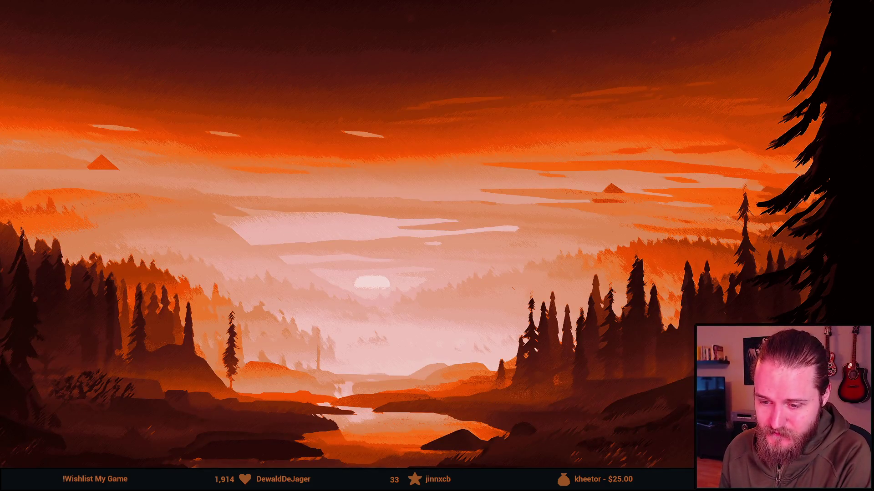
pyautogui.hotkey('alt', 'Tab')
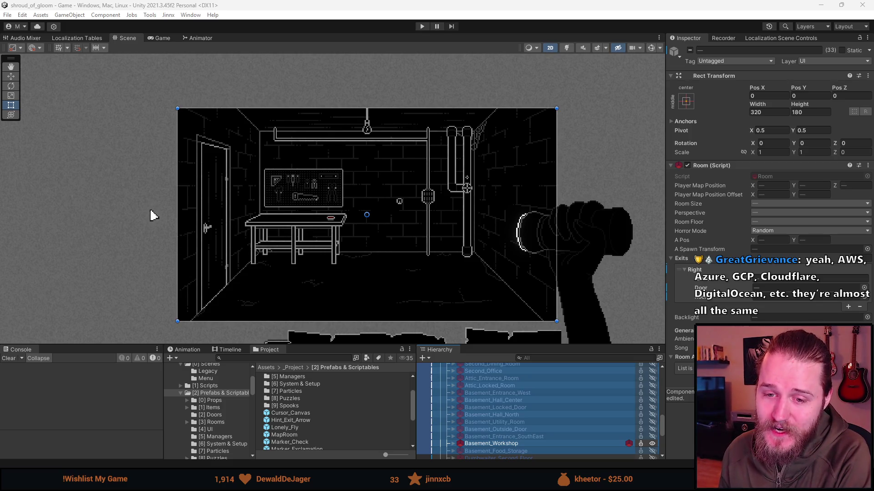
# Clear the Console and select only Outside_Trunk under Game/Rooms.
pyautogui.click(13, 362)
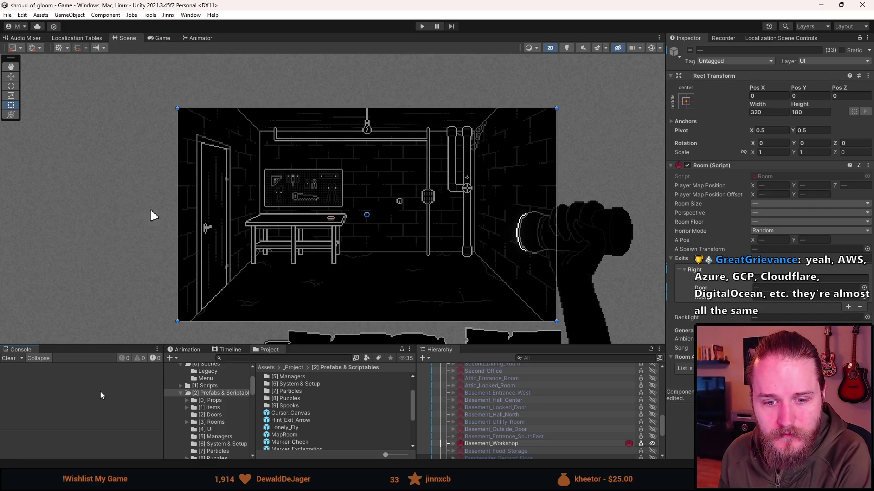
pyautogui.scroll(4, 501, 394)
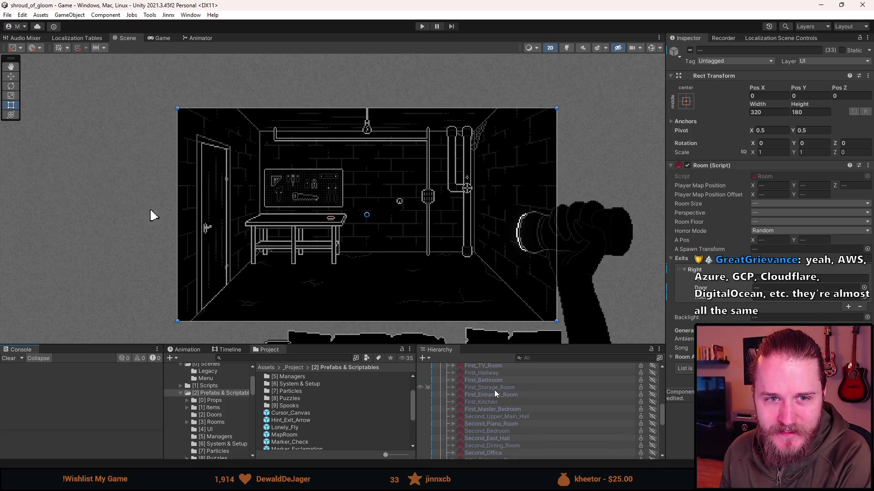
pyautogui.scroll(5, 500, 395)
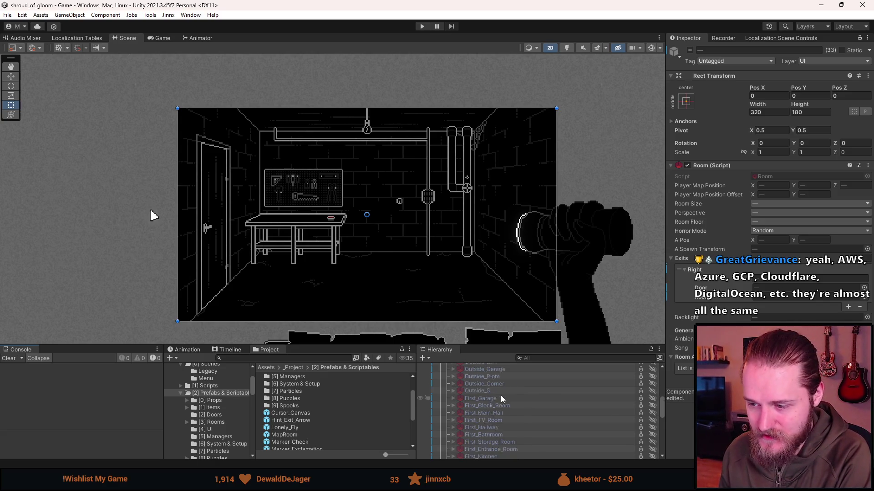
pyautogui.click(503, 409)
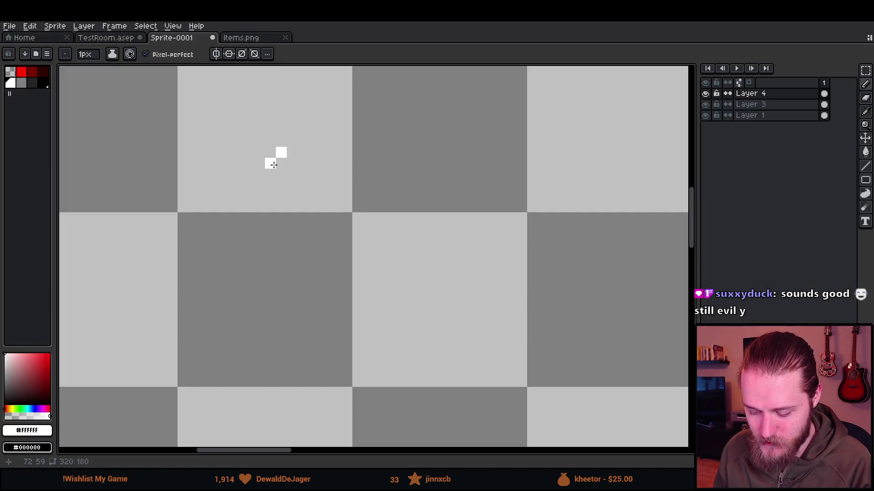
# Paint a small white plus with a black centre pixel, in full-screen view.
pyautogui.click(270, 163)
pyautogui.click(292, 163)
pyautogui.click(281, 174)
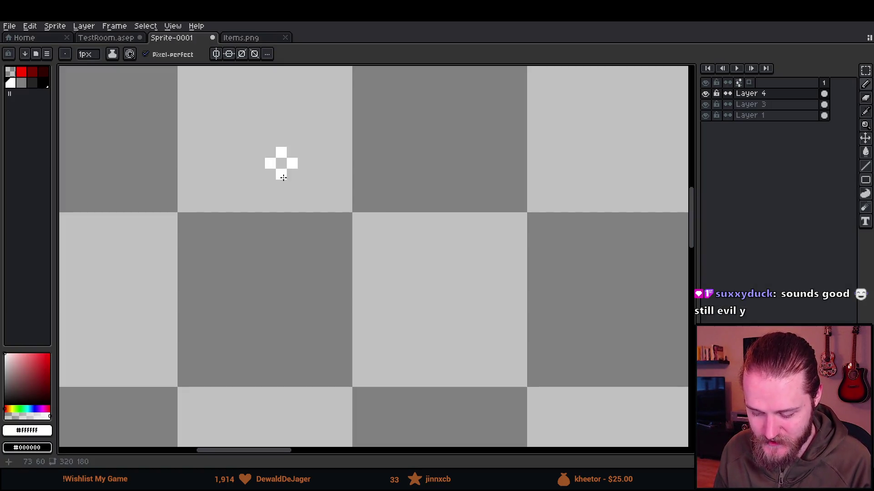
pyautogui.press('F11')
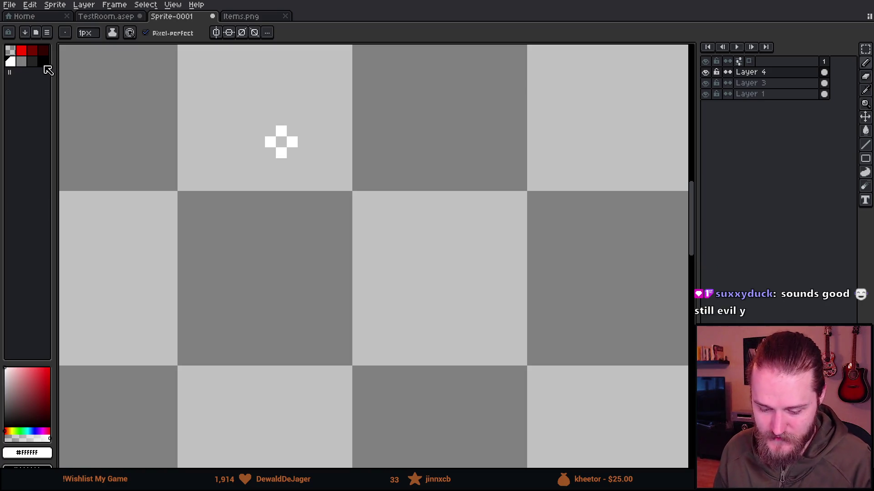
pyautogui.click(43, 61)
pyautogui.click(281, 142)
pyautogui.scroll(-4, 317, 223)
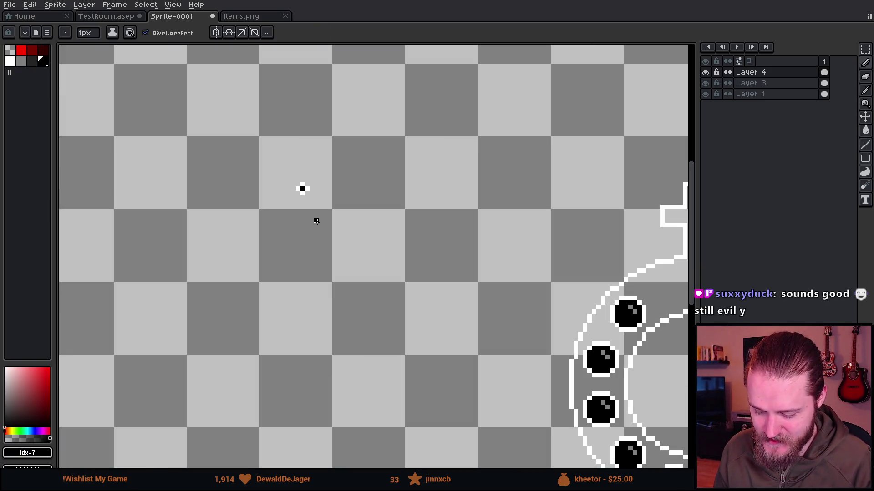
pyautogui.scroll(3, 316, 222)
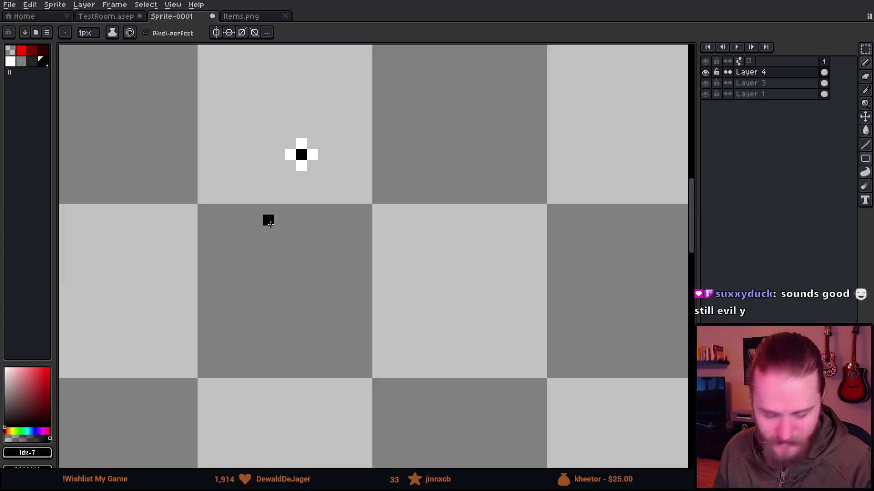
# Select the plus sign with a rectangular selection and delete it.
pyautogui.press('m')
pyautogui.moveTo(228, 114); pyautogui.dragTo(351, 238)
pyautogui.press('Delete')
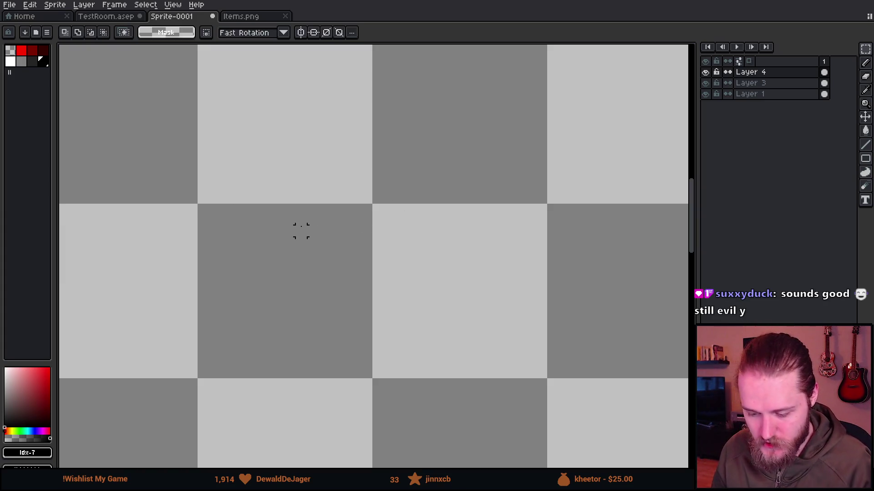
pyautogui.scroll(-5, 301, 230)
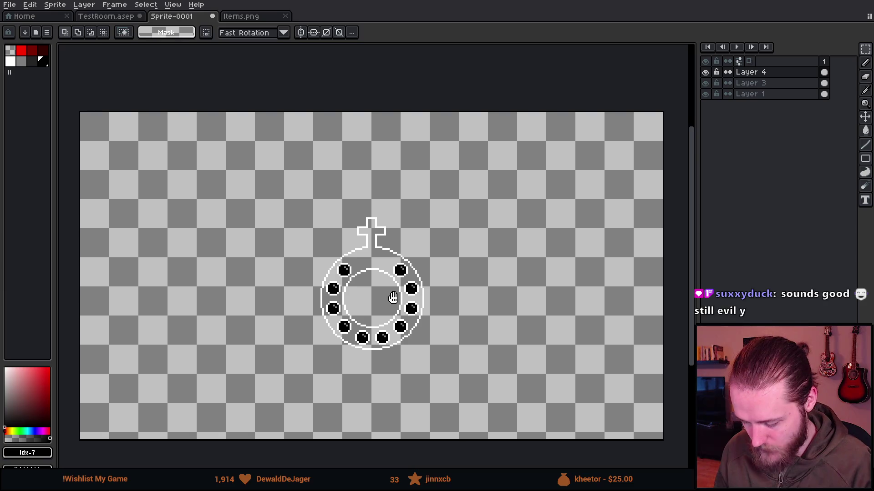
pyautogui.scroll(1, 393, 298)
pyautogui.scroll(-1, 282, 219)
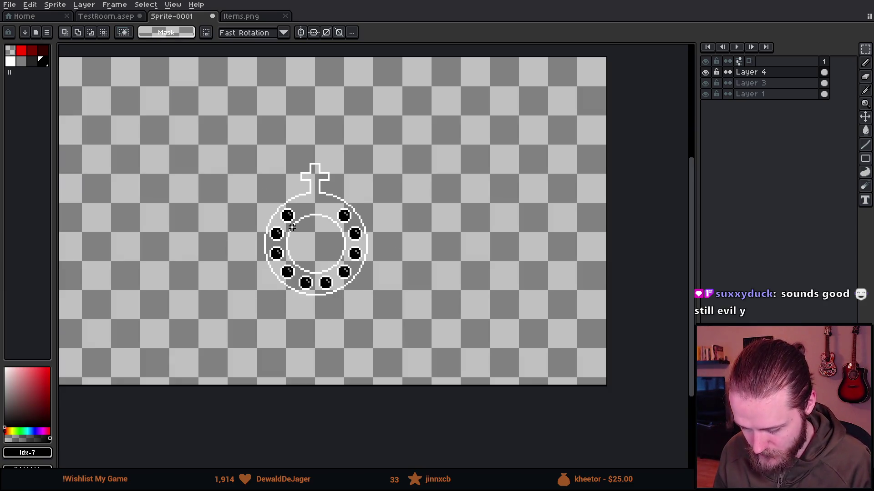
pyautogui.scroll(1, 291, 228)
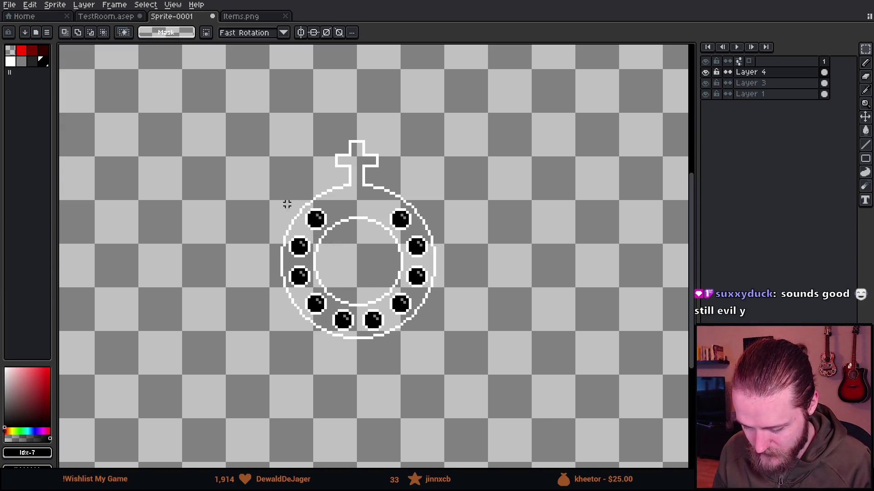
pyautogui.scroll(-1, 287, 205)
pyautogui.scroll(-1, 373, 202)
pyautogui.scroll(1, 373, 203)
# Try stretching the ring and cross to 236x219, then cancel the resize.
pyautogui.moveTo(278, 182); pyautogui.dragTo(316, 182)
pyautogui.moveTo(254, 121); pyautogui.dragTo(496, 357)
pyautogui.moveTo(493, 114)
pyautogui.mouseDown()
pyautogui.moveTo(582, 59)
pyautogui.moveTo(620, 53)
pyautogui.moveTo(587, 93)
pyautogui.mouseUp()
pyautogui.moveTo(433, 316); pyautogui.dragTo(394, 339)
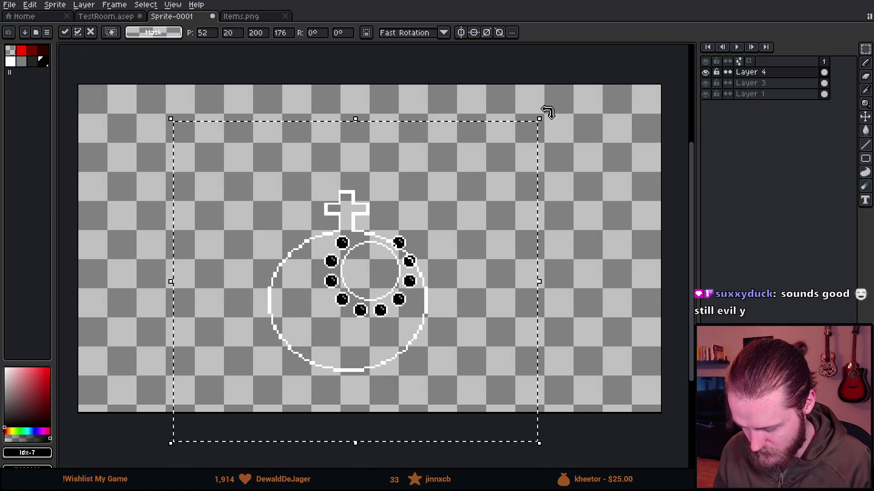
pyautogui.moveTo(542, 117)
pyautogui.mouseDown()
pyautogui.moveTo(596, 53)
pyautogui.moveTo(612, 55)
pyautogui.mouseUp()
pyautogui.scroll(-2, 527, 202)
pyautogui.scroll(2, 456, 185)
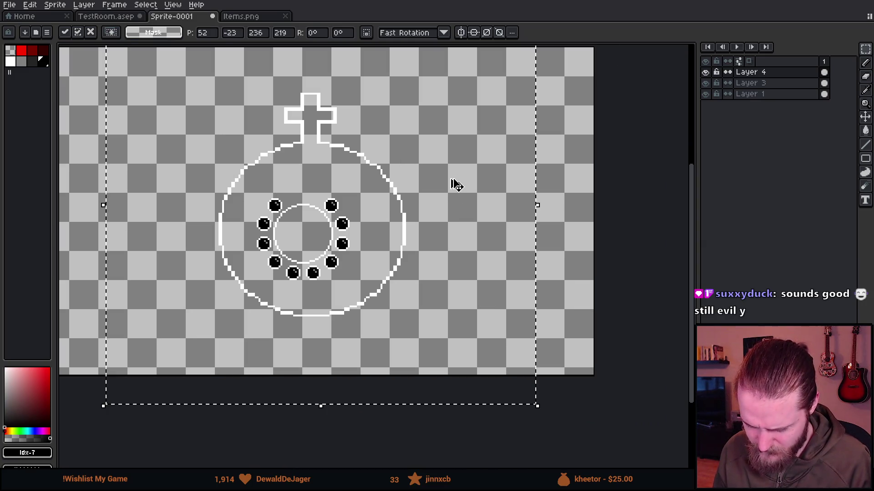
pyautogui.press('Escape')
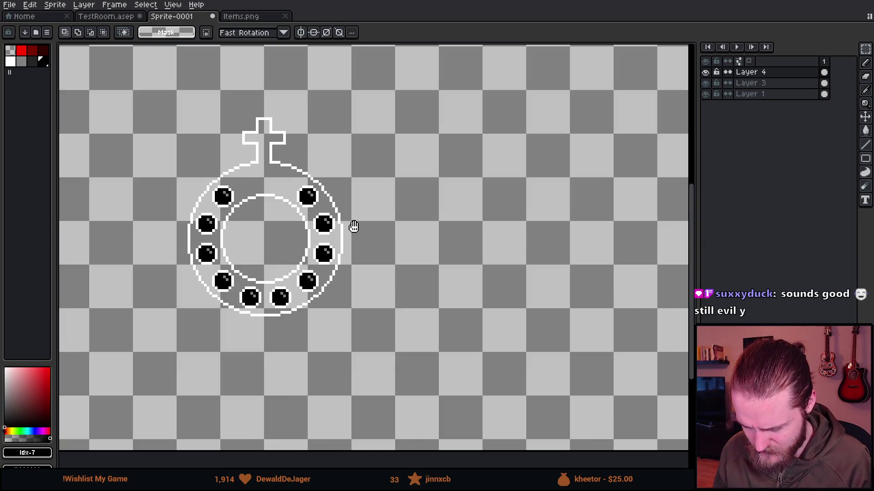
# Move and scale the ring and cross to 245.1 over the beads, then deselect.
pyautogui.moveTo(353, 228); pyautogui.dragTo(490, 241)
pyautogui.moveTo(375, 156)
pyautogui.mouseDown()
pyautogui.moveTo(302, 156)
pyautogui.moveTo(323, 165)
pyautogui.mouseUp()
pyautogui.moveTo(247, 142)
pyautogui.mouseDown()
pyautogui.moveTo(425, 295)
pyautogui.moveTo(433, 314)
pyautogui.mouseUp()
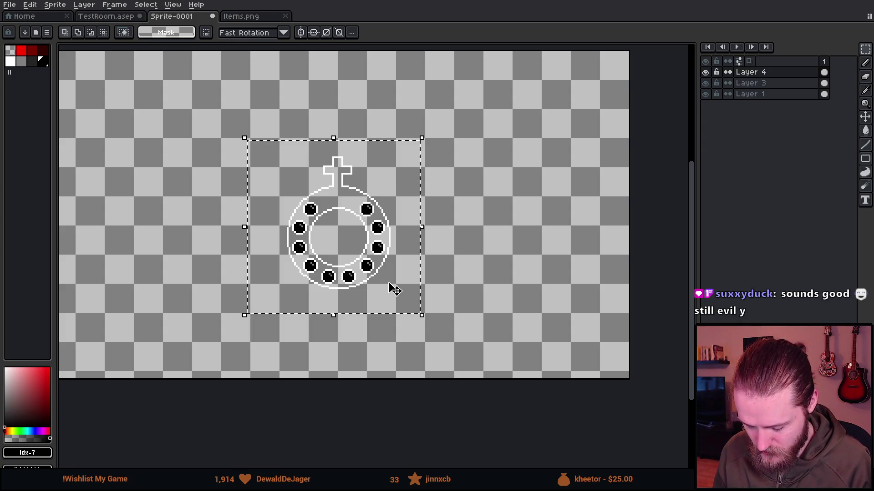
pyautogui.moveTo(383, 285)
pyautogui.mouseDown()
pyautogui.moveTo(321, 196)
pyautogui.moveTo(319, 203)
pyautogui.mouseUp()
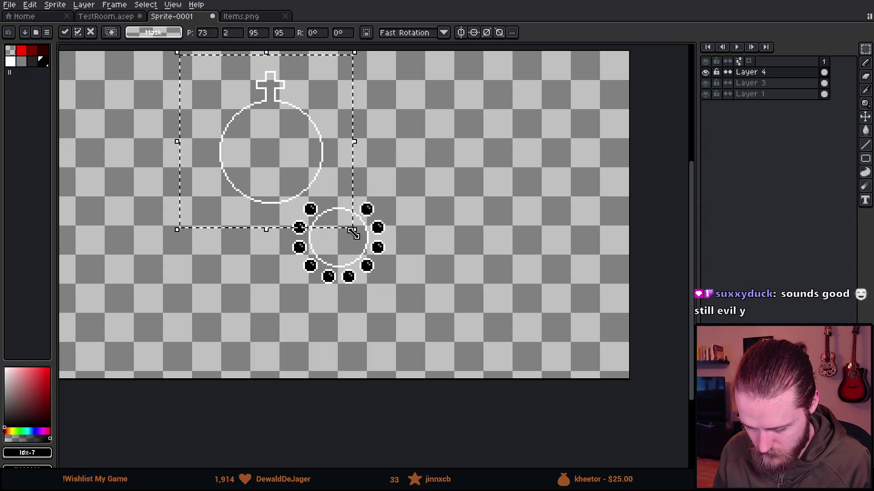
pyautogui.moveTo(354, 230); pyautogui.dragTo(665, 471)
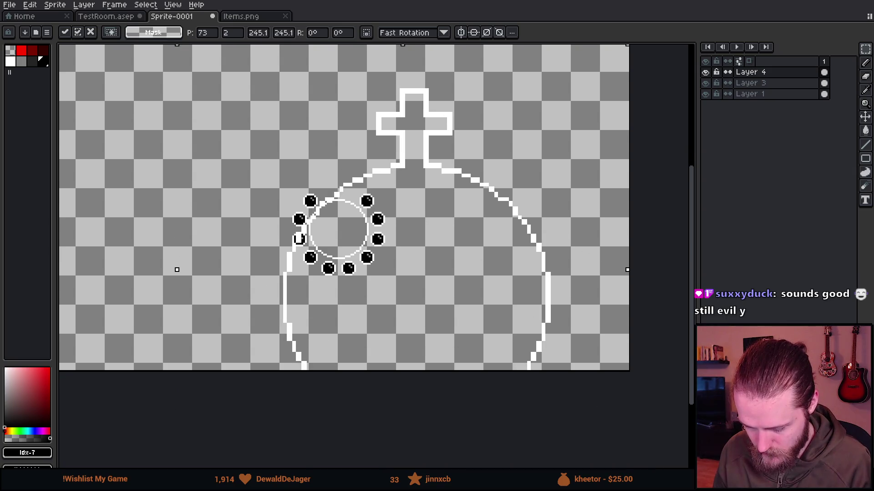
pyautogui.moveTo(493, 361)
pyautogui.mouseDown()
pyautogui.moveTo(422, 286)
pyautogui.moveTo(439, 356)
pyautogui.mouseUp()
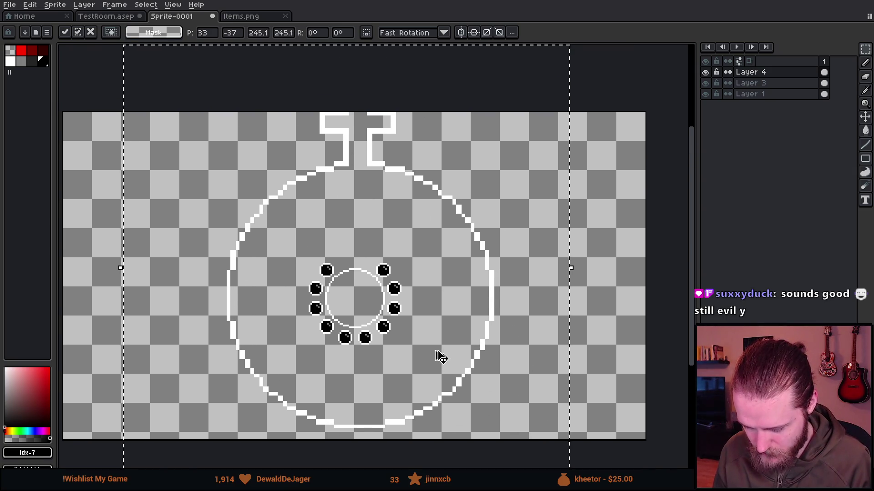
pyautogui.press('Escape')
pyautogui.hotkey('ctrl', 'd')
# Choose the Rectangle tool from the shape tools.
pyautogui.scroll(2, 402, 279)
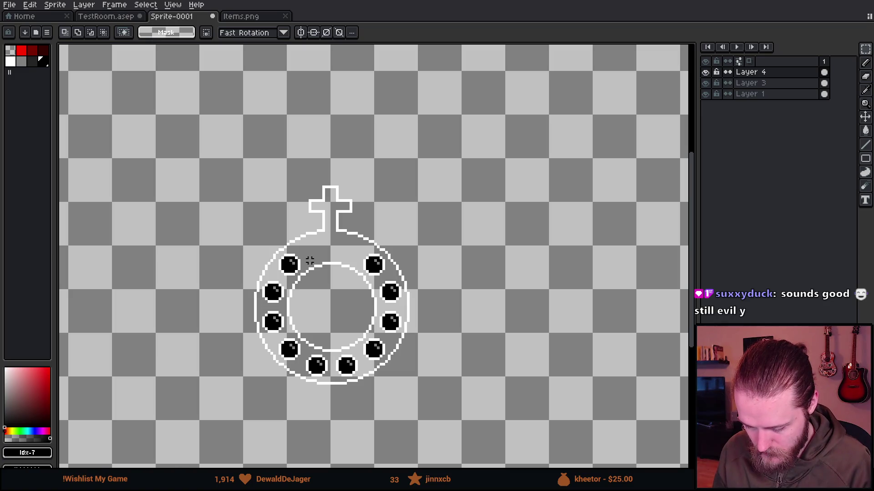
pyautogui.scroll(-1, 309, 260)
pyautogui.scroll(2, 374, 243)
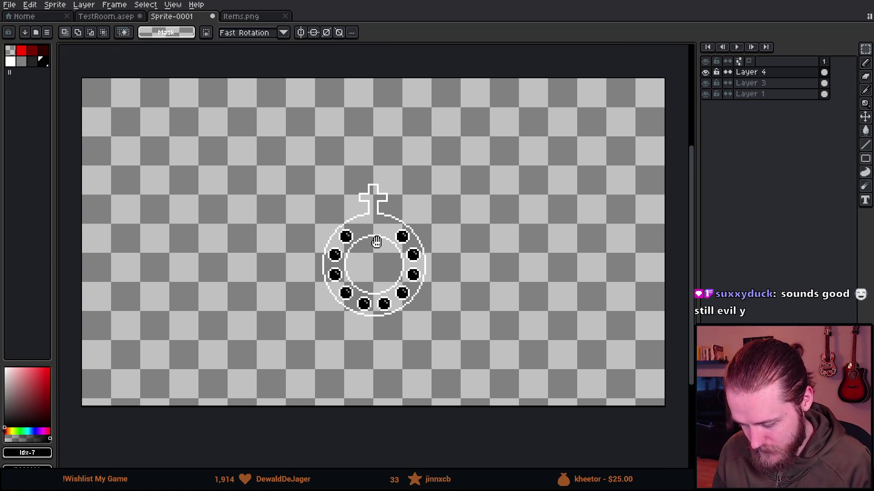
pyautogui.scroll(-1, 374, 243)
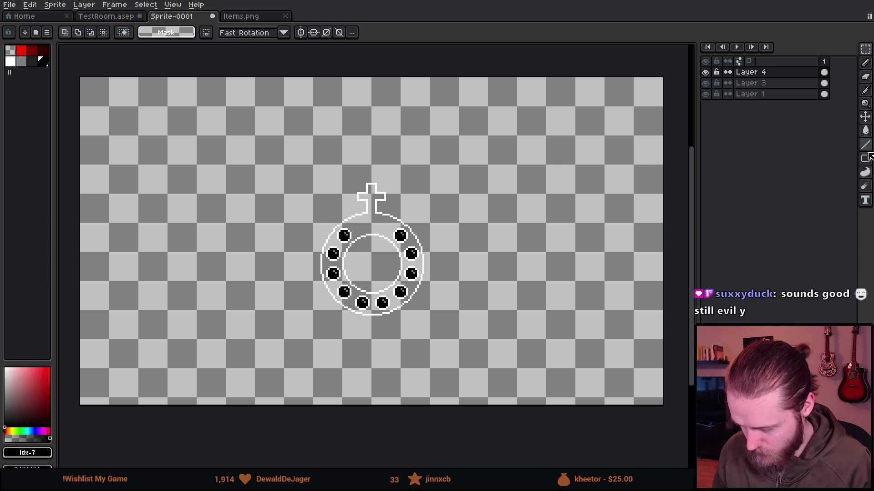
pyautogui.click(865, 158)
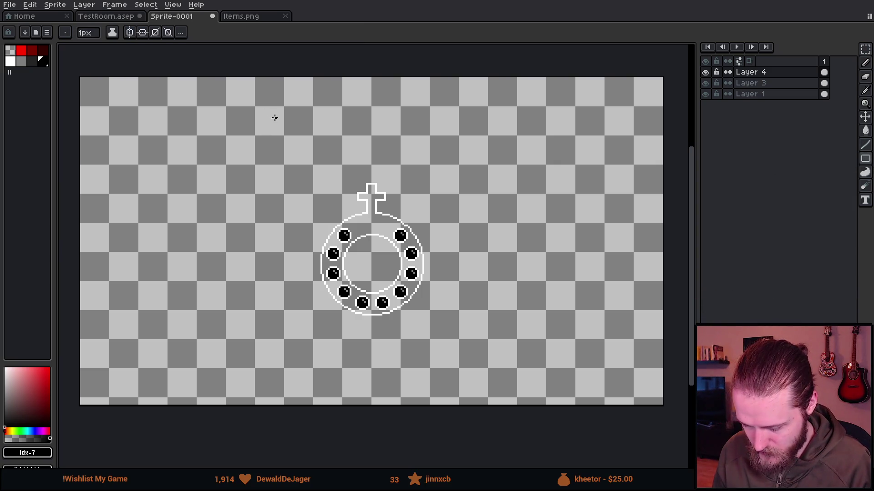
# Undo the trial square outline and merge Layer 4 down twice into Layer 1.
pyautogui.moveTo(275, 114)
pyautogui.mouseDown()
pyautogui.moveTo(516, 373)
pyautogui.moveTo(521, 366)
pyautogui.mouseUp()
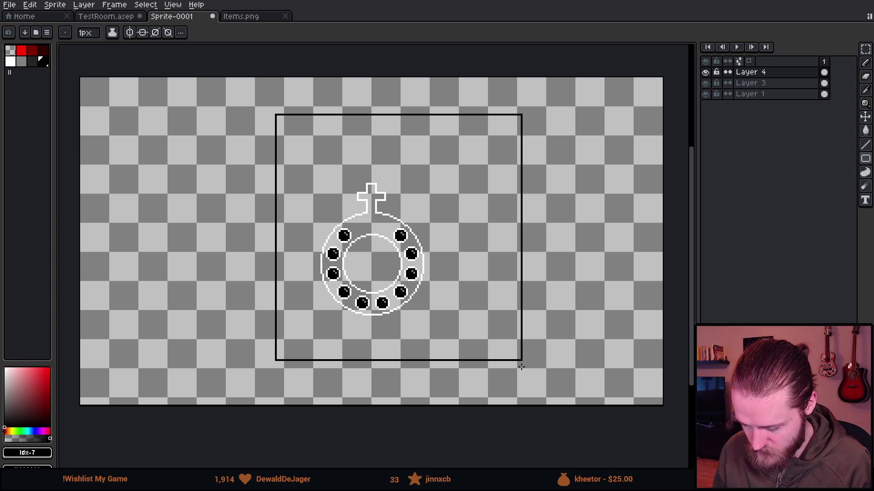
pyautogui.press('v')
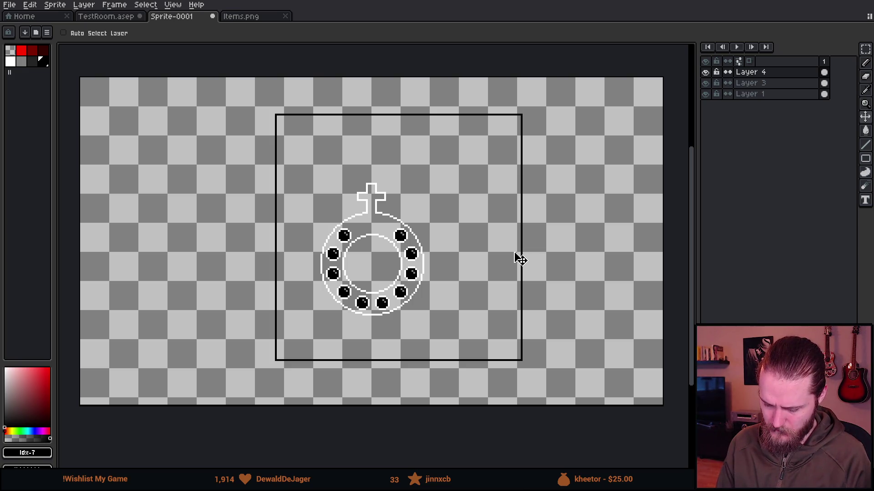
pyautogui.hotkey('ctrl', 'z')
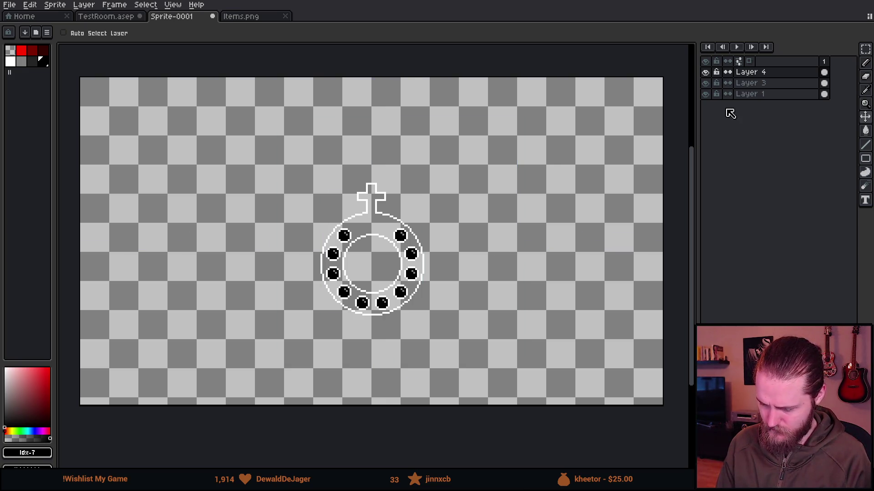
pyautogui.rightClick(746, 73)
pyautogui.click(796, 138)
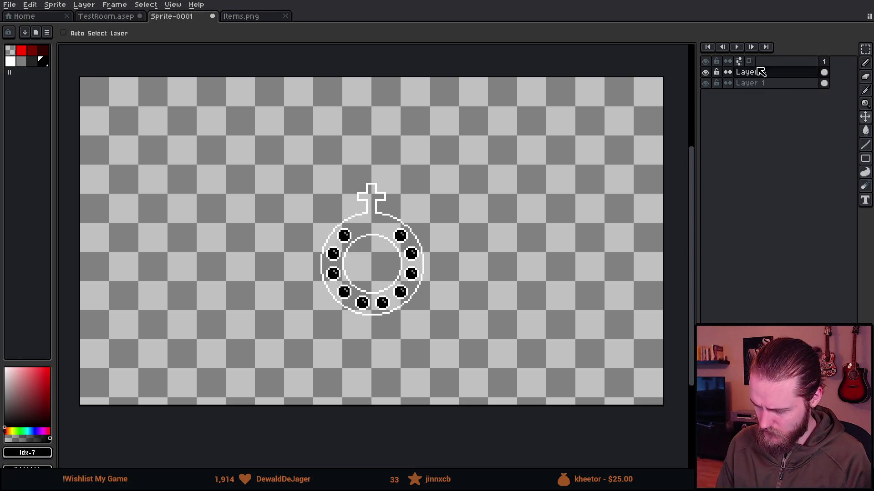
pyautogui.rightClick(758, 72)
pyautogui.click(794, 131)
pyautogui.click(755, 77)
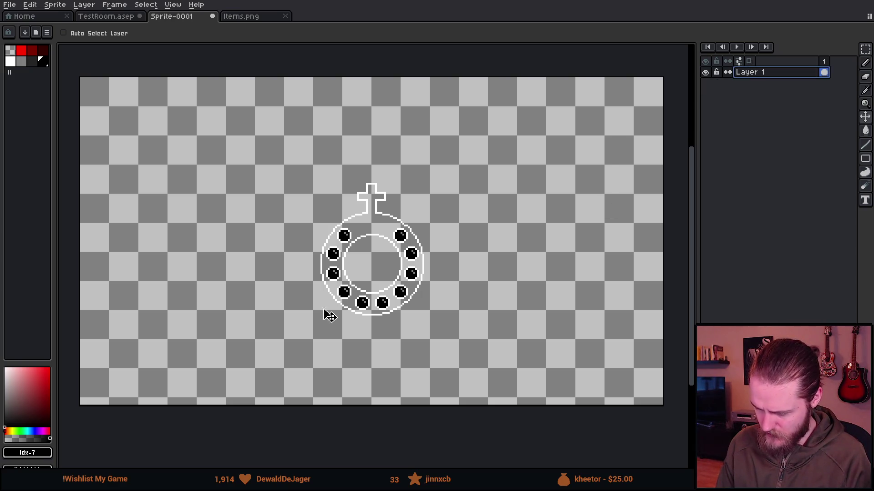
# Move the rosary to the canvas's upper-left and add a new empty layer.
pyautogui.moveTo(409, 293)
pyautogui.mouseDown()
pyautogui.moveTo(195, 230)
pyautogui.moveTo(185, 195)
pyautogui.mouseUp()
pyautogui.scroll(1, 257, 204)
pyautogui.scroll(-1, 257, 204)
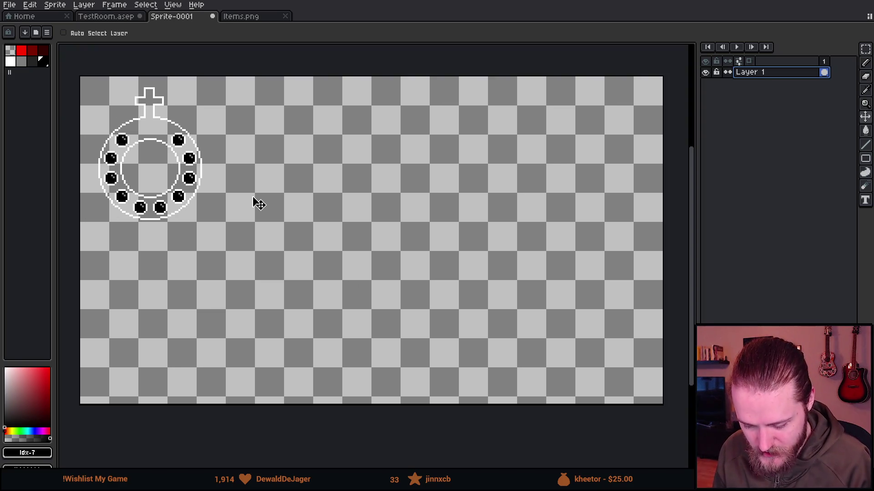
pyautogui.hotkey('shift', 'n')
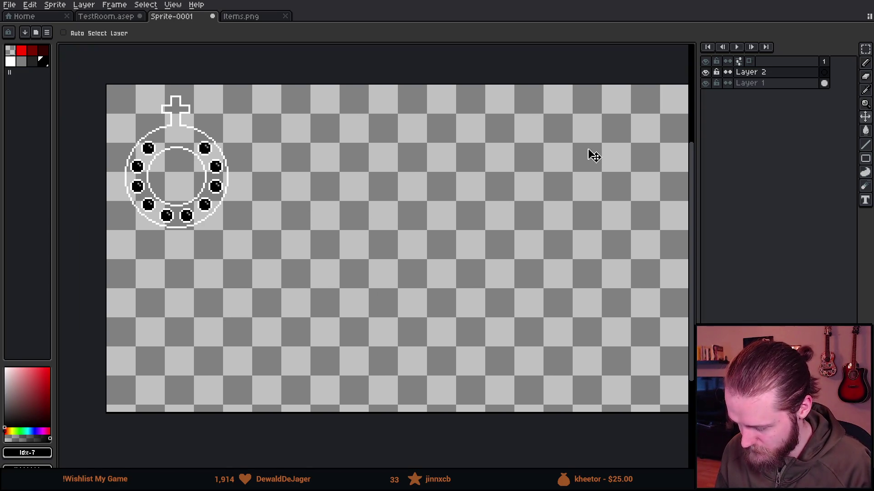
# Set pure white, sampled from the cross outline, as the colour and choose the Ellipse tool.
pyautogui.moveTo(439, 188); pyautogui.dragTo(425, 189)
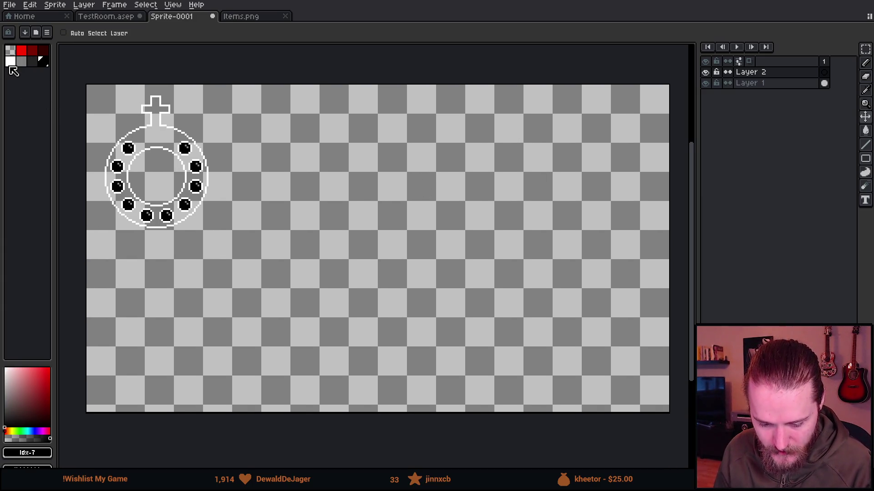
pyautogui.click(10, 62)
pyautogui.click(866, 158)
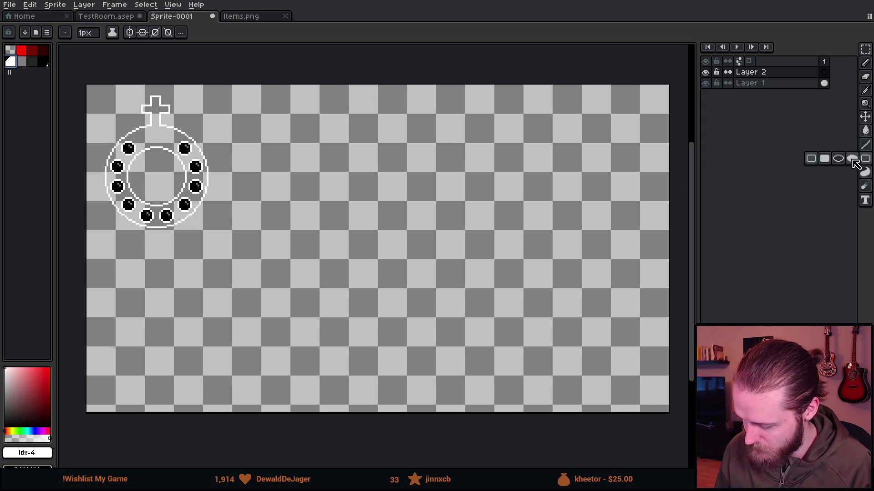
pyautogui.click(842, 159)
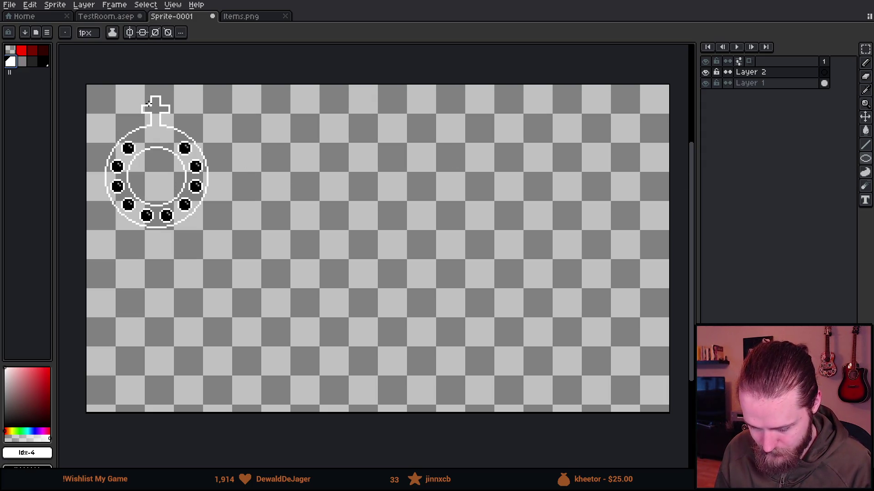
pyautogui.scroll(2, 149, 103)
pyautogui.keyDown('alt'); pyautogui.click(190, 102); pyautogui.keyUp('alt')
pyautogui.scroll(-2, 189, 102)
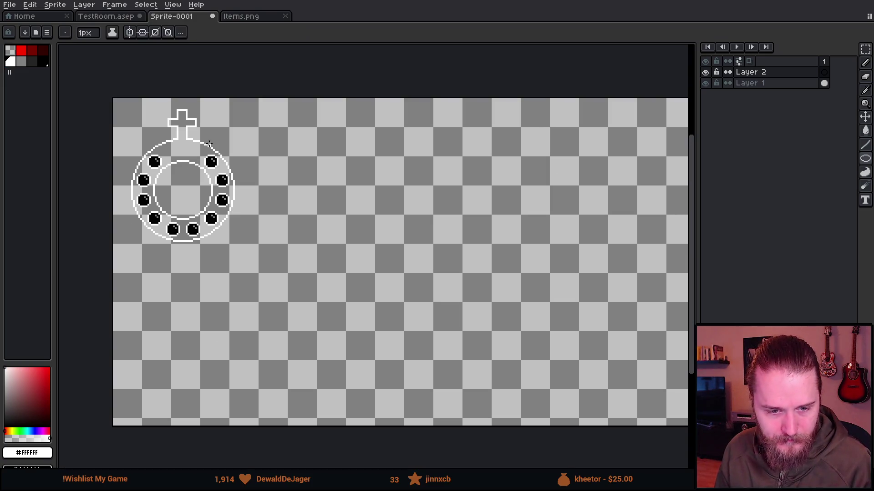
pyautogui.moveTo(306, 197); pyautogui.dragTo(297, 204)
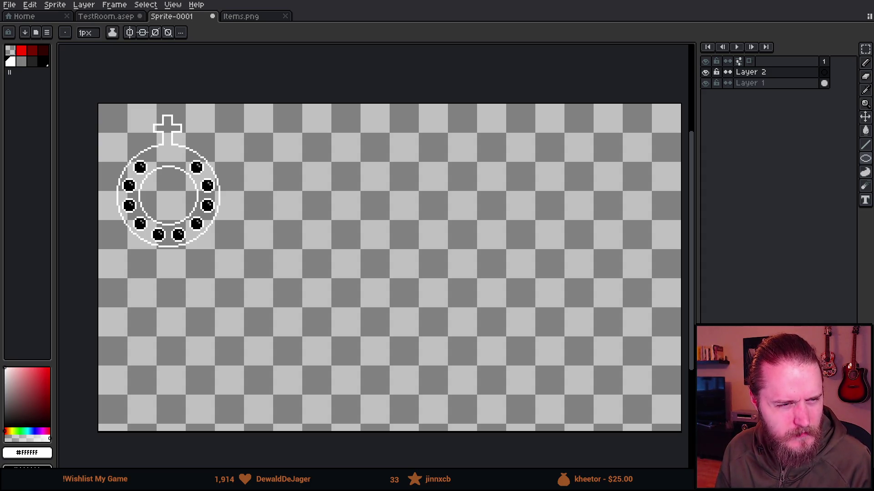
# Draw a trial white circle beside the rosary, undo it, and choose the Rectangle tool.
pyautogui.moveTo(332, 179); pyautogui.dragTo(292, 156)
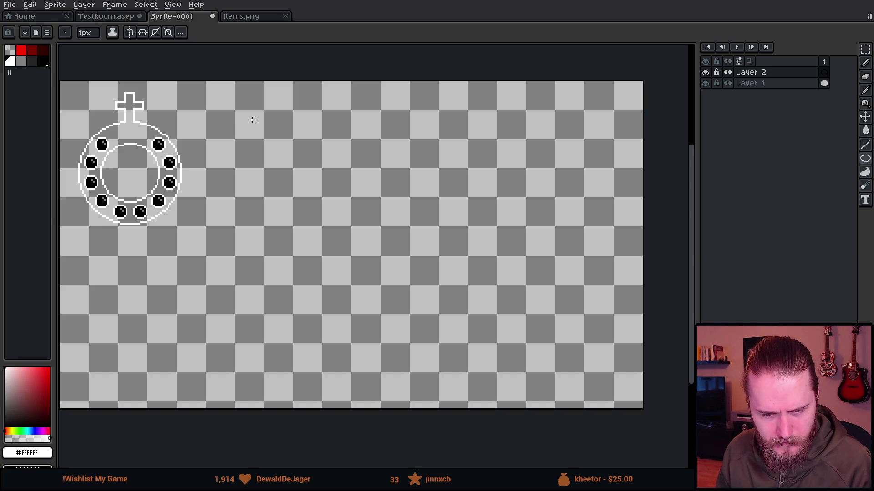
pyautogui.moveTo(252, 120)
pyautogui.mouseDown()
pyautogui.moveTo(339, 234)
pyautogui.moveTo(512, 376)
pyautogui.moveTo(486, 341)
pyautogui.mouseUp()
pyautogui.hotkey('ctrl', 'z')
pyautogui.click(865, 159)
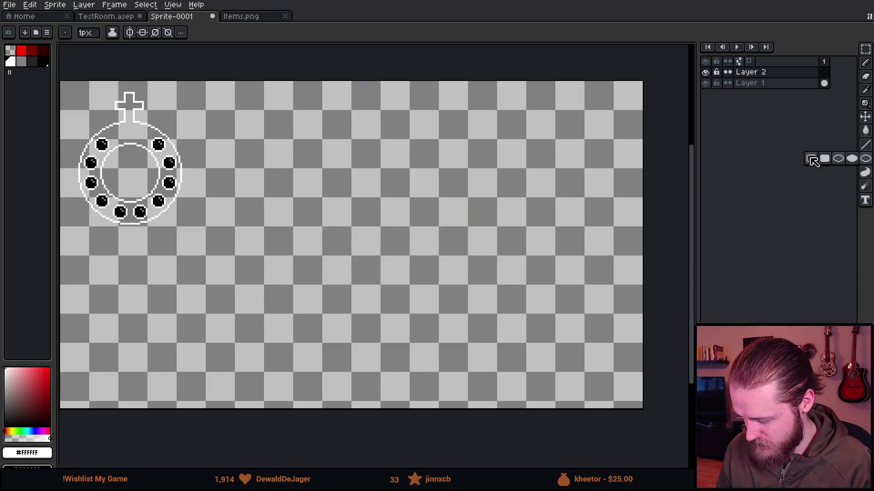
pyautogui.click(811, 159)
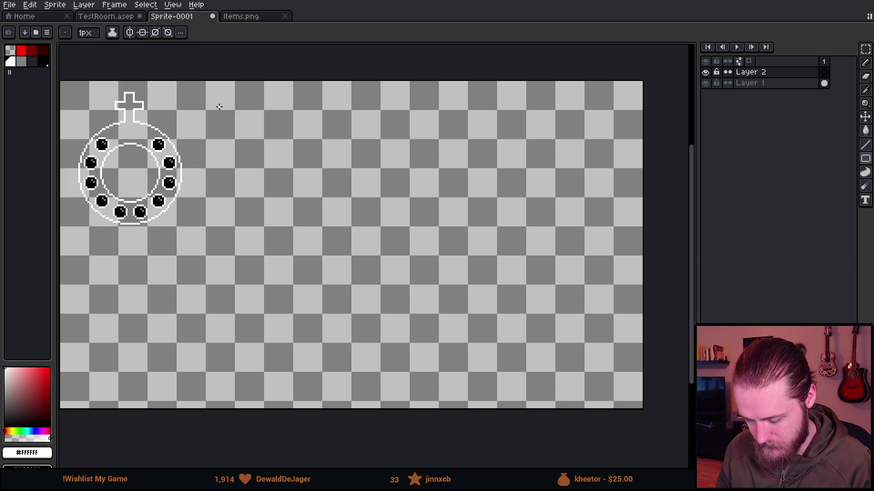
# Draw a trial white square right of the rosary and switch to the Pencil.
pyautogui.moveTo(219, 107)
pyautogui.mouseDown()
pyautogui.moveTo(469, 359)
pyautogui.moveTo(474, 410)
pyautogui.moveTo(457, 385)
pyautogui.mouseUp()
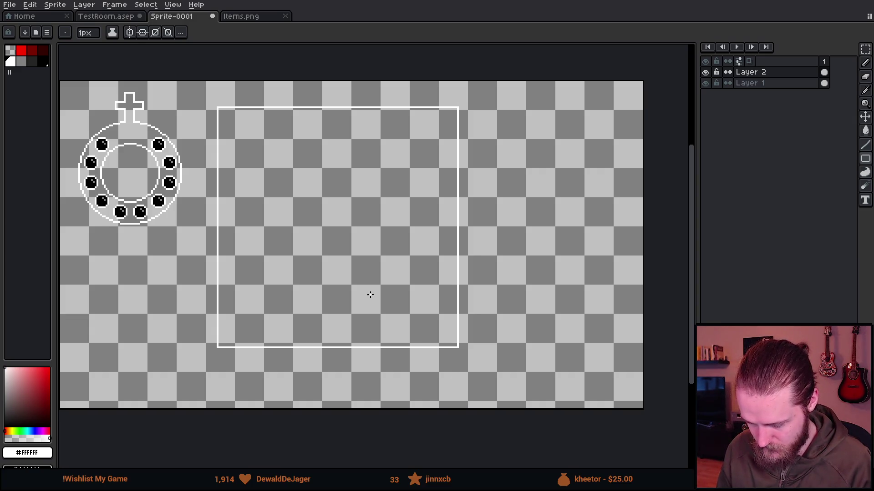
pyautogui.moveTo(371, 295); pyautogui.dragTo(411, 295)
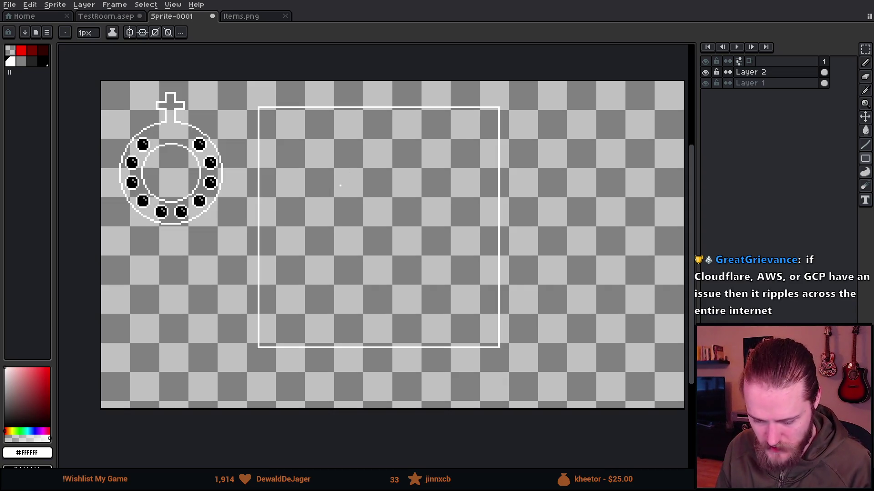
pyautogui.scroll(-1, 340, 185)
pyautogui.scroll(1, 337, 187)
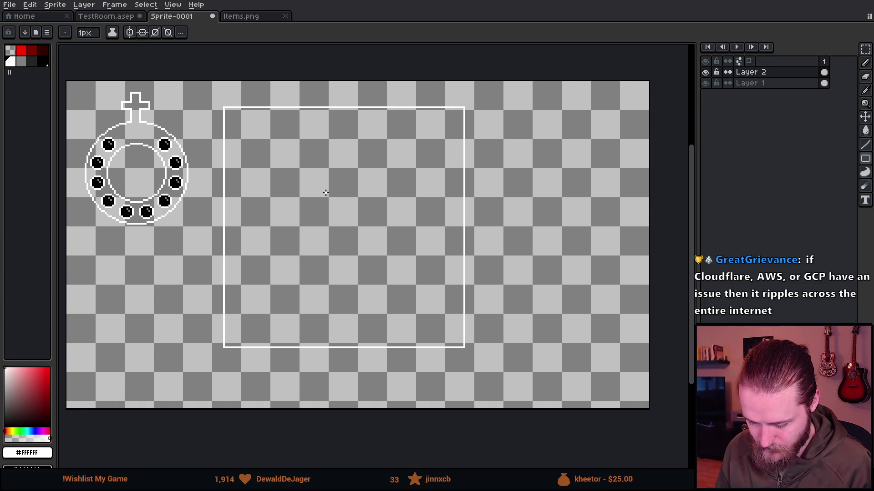
pyautogui.press('b')
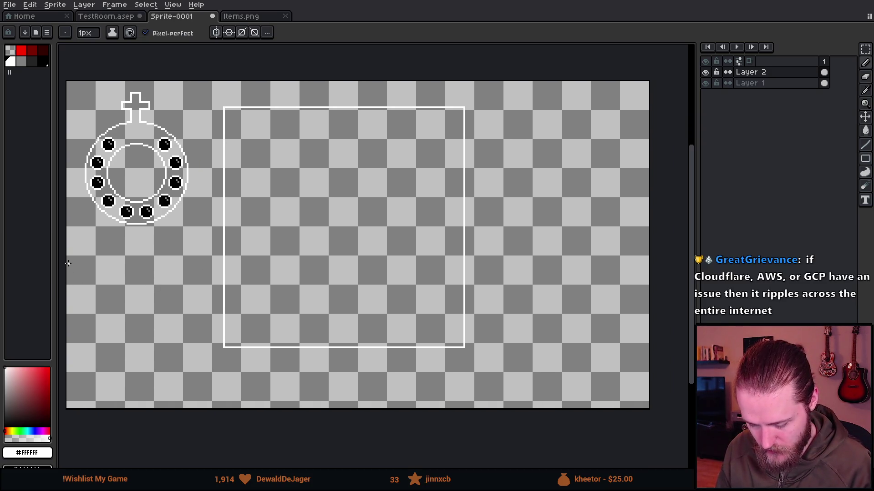
pyautogui.hscroll(1, 455, 261)
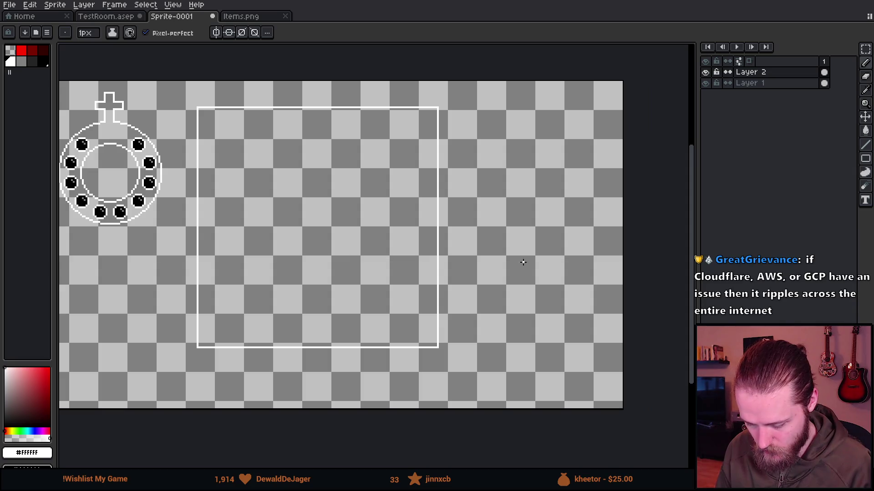
pyautogui.scroll(-1, 455, 250)
pyautogui.scroll(1, 388, 238)
pyautogui.scroll(-1, 404, 172)
pyautogui.scroll(1, 395, 173)
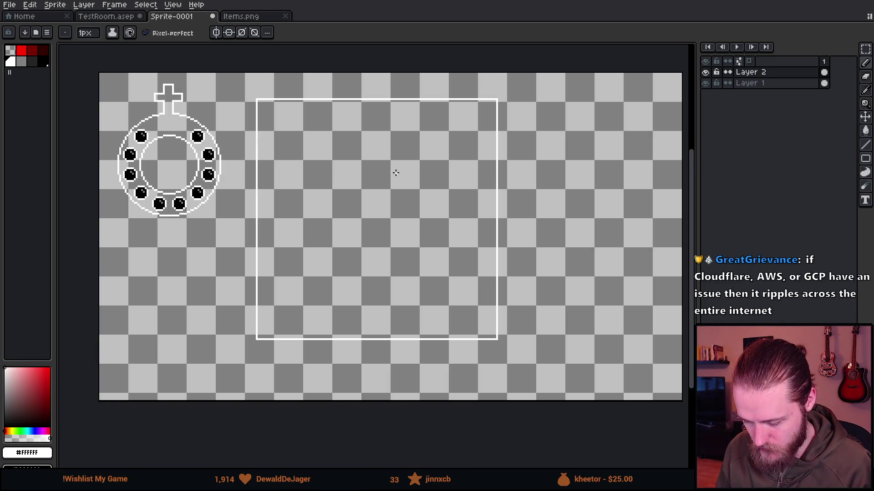
pyautogui.scroll(-1, 395, 172)
pyautogui.scroll(1, 369, 178)
pyautogui.scroll(-1, 345, 159)
pyautogui.scroll(1, 323, 146)
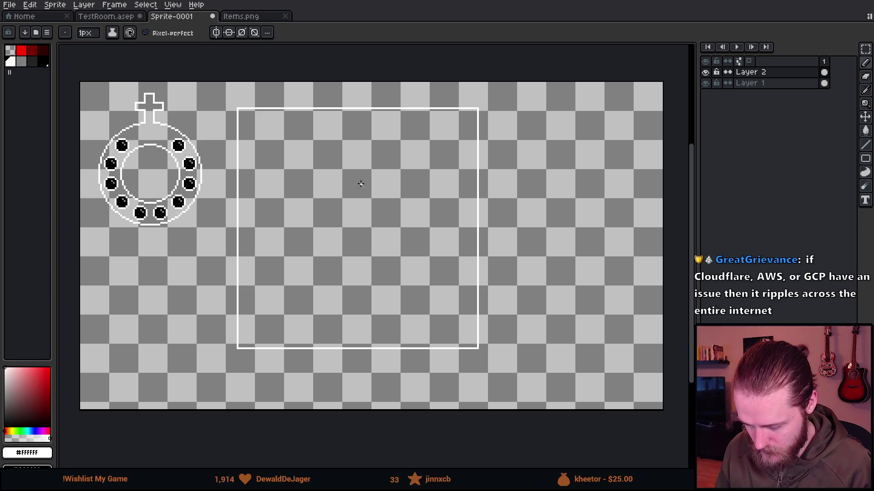
# Remove the old rectangle and draw a new large white square outline beside the rosary.
pyautogui.hotkey('ctrl', 'z')
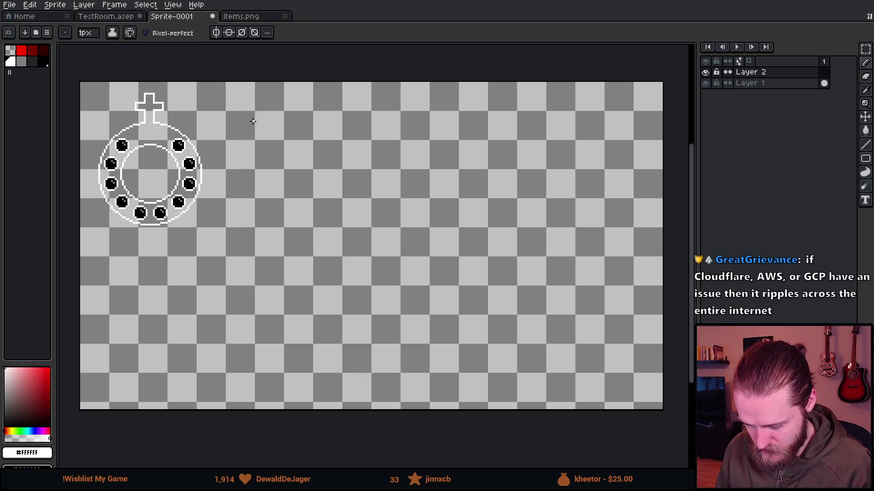
pyautogui.moveTo(253, 121); pyautogui.dragTo(392, 246)
pyautogui.hotkey('ctrl', 'z')
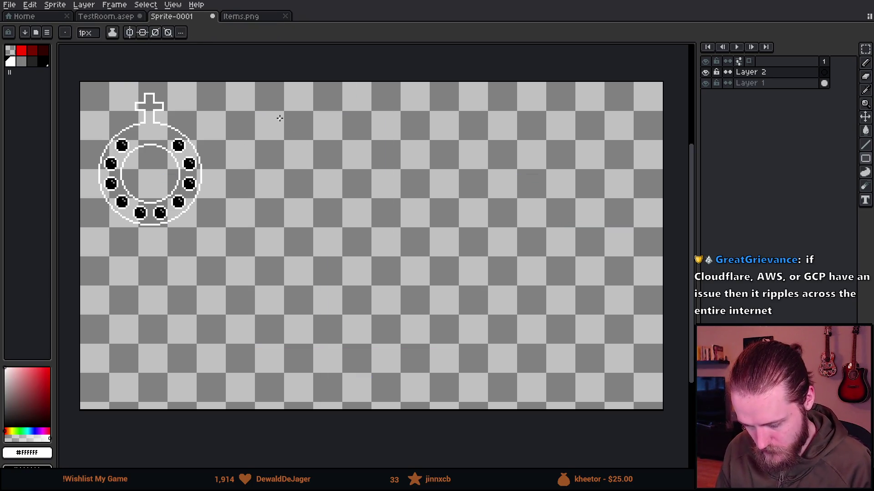
pyautogui.moveTo(280, 118); pyautogui.dragTo(561, 365)
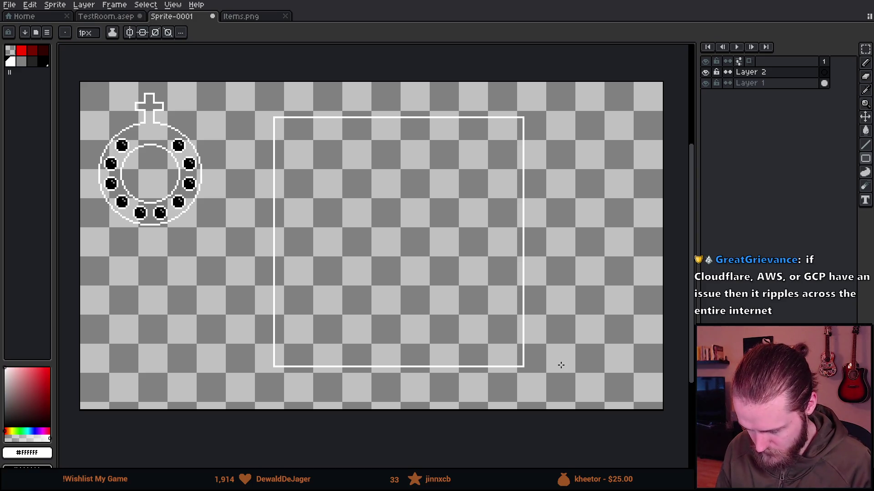
# Fill the square's interior with black sampled from a bead.
pyautogui.keyDown('alt'); pyautogui.click(180, 144); pyautogui.keyUp('alt')
pyautogui.press('g')
pyautogui.click(417, 211)
pyautogui.scroll(-1, 417, 211)
# Add a layer at the bottom of the stack, name it BG and fill it black.
pyautogui.scroll(1, 417, 211)
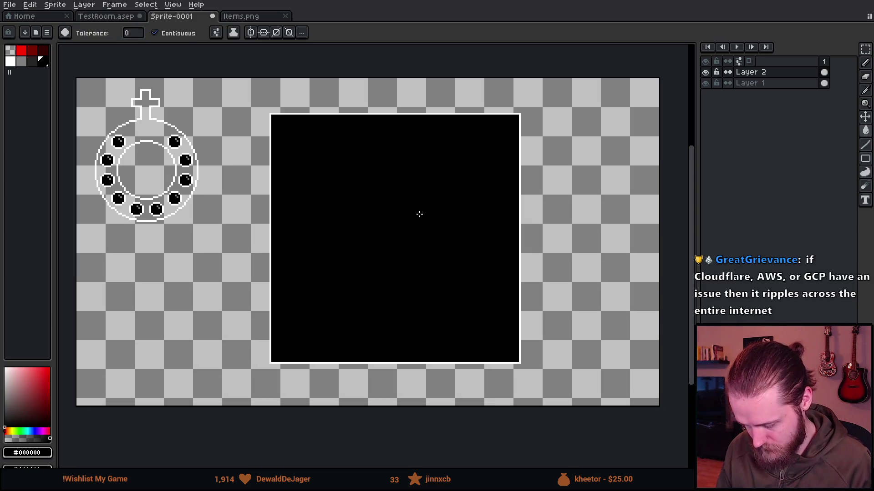
pyautogui.click(761, 84)
pyautogui.hotkey('shift', 'n')
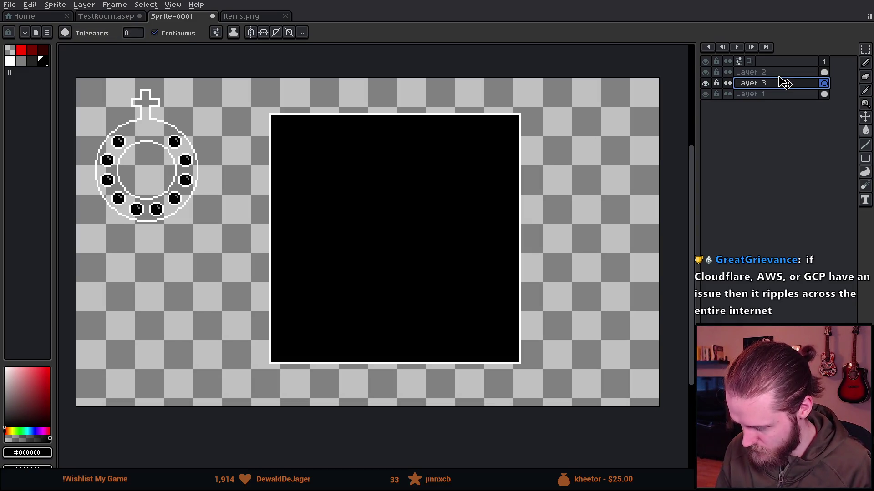
pyautogui.moveTo(780, 83)
pyautogui.mouseDown()
pyautogui.moveTo(784, 113)
pyautogui.moveTo(780, 107)
pyautogui.mouseUp()
pyautogui.doubleClick(775, 99)
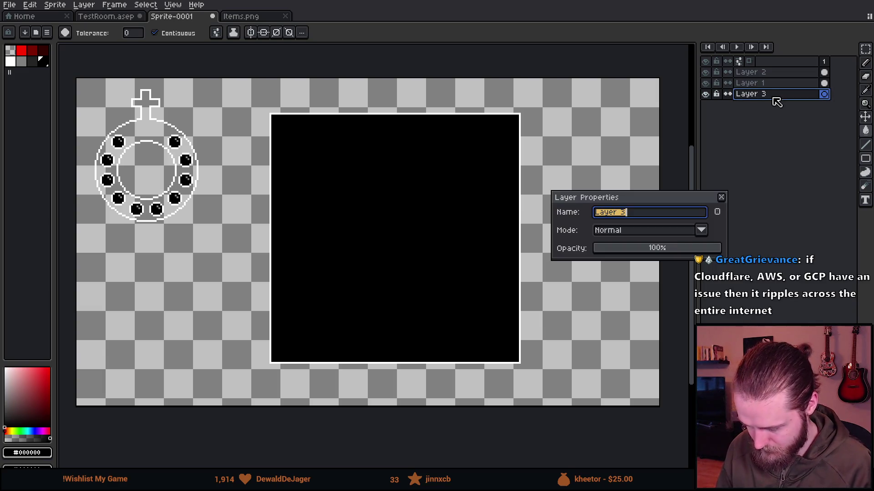
pyautogui.write('BG')
pyautogui.press('Return')
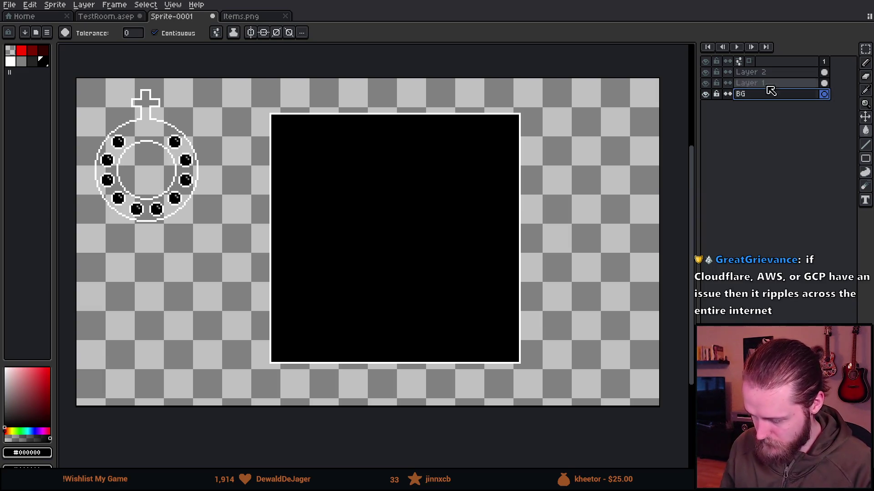
pyautogui.click(598, 181)
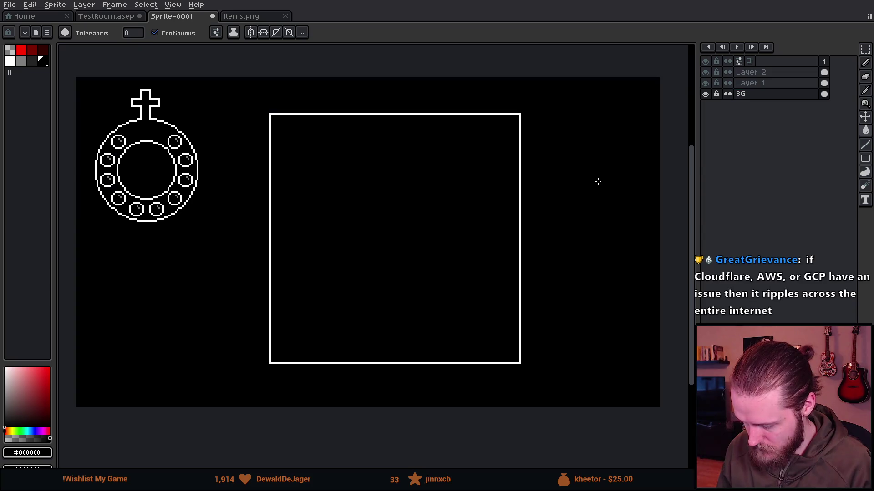
# Rename Layer 1 to 'Test' and Layer 2 to 'Square', then add a new top layer.
pyautogui.click(706, 83)
pyautogui.click(707, 84)
pyautogui.doubleClick(751, 84)
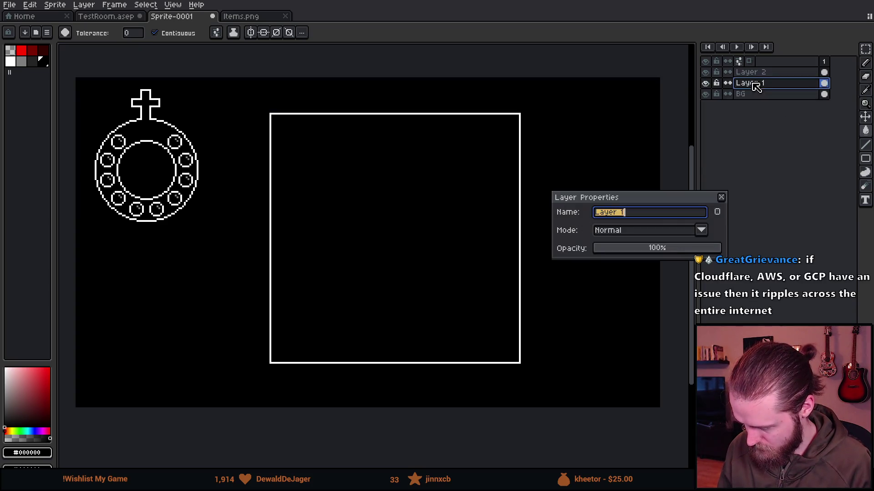
pyautogui.write('Test')
pyautogui.press('Return')
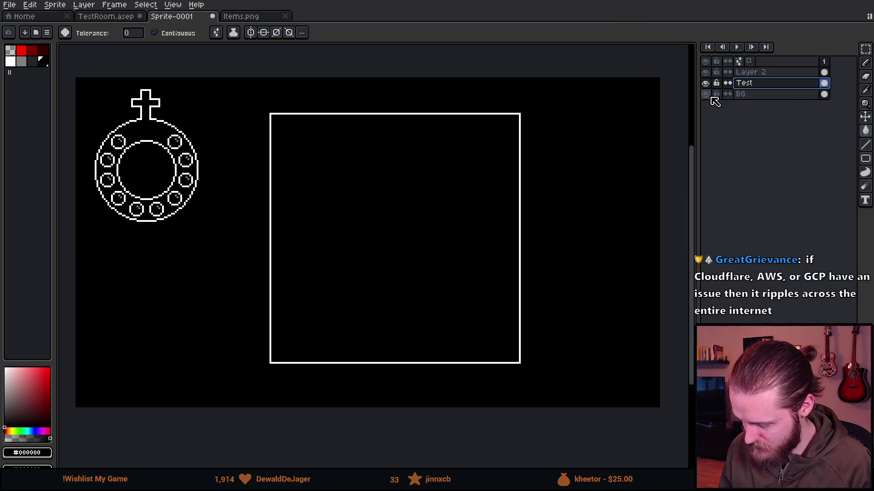
pyautogui.doubleClick(753, 73)
pyautogui.write('Square')
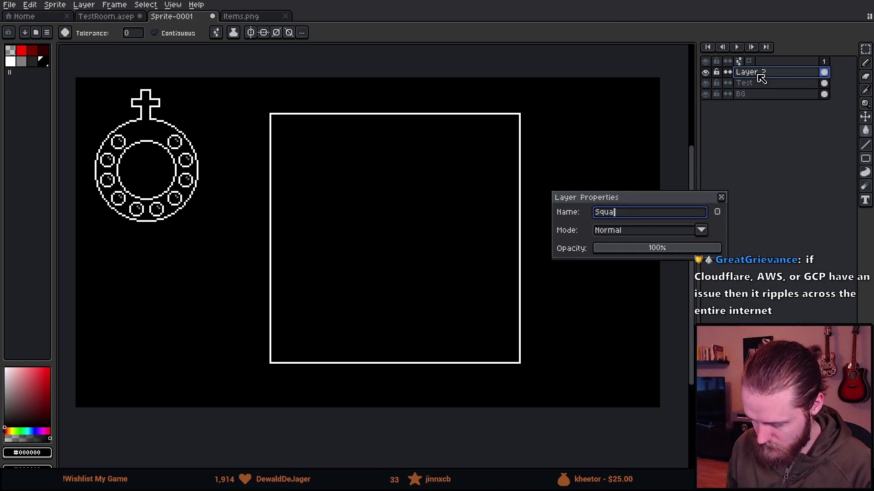
pyautogui.press('Return')
pyautogui.hotkey('shift', 'n')
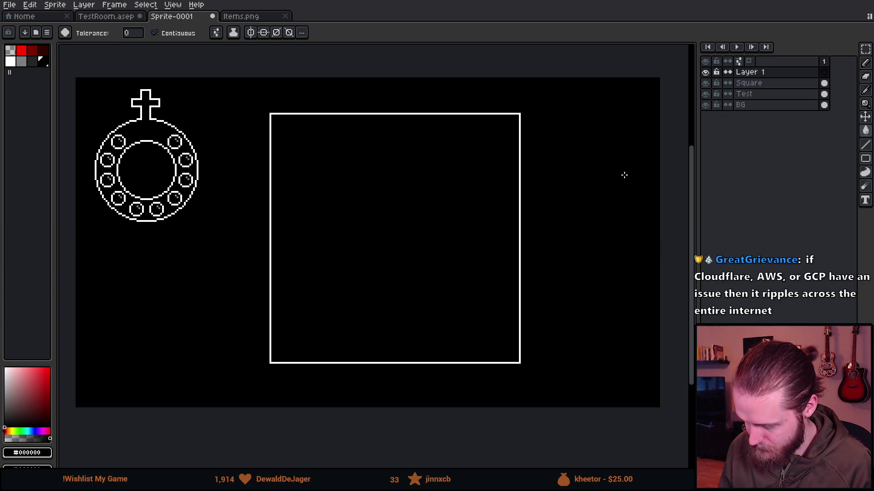
# Move the Square layer's white frame left so it sits 91px from each side and 17px from the top.
pyautogui.click(782, 83)
pyautogui.press('v')
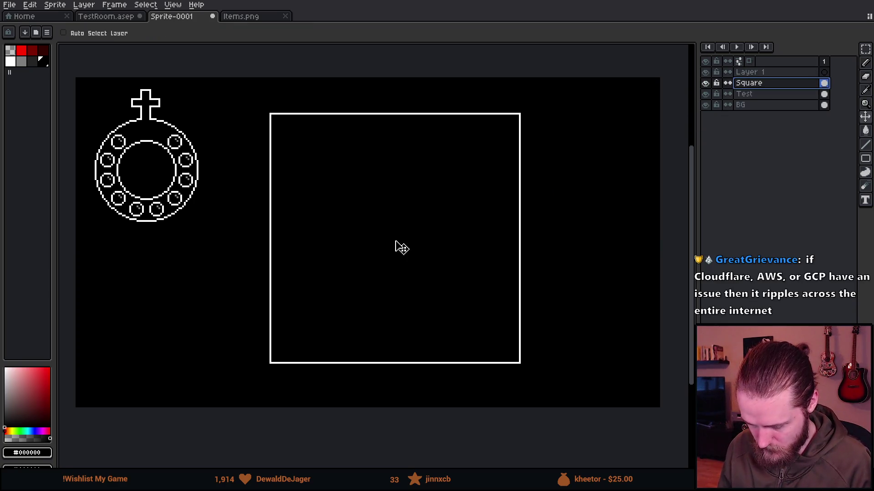
pyautogui.moveTo(394, 245); pyautogui.dragTo(377, 244)
pyautogui.press('Left')
pyautogui.press('Left')
pyautogui.press('Left')
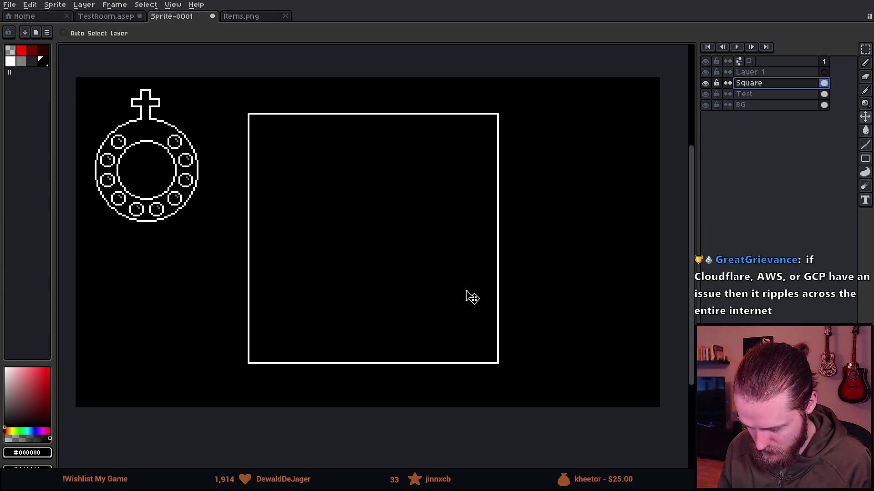
pyautogui.press('Down')
pyautogui.press('Down')
pyautogui.press('ctrl')
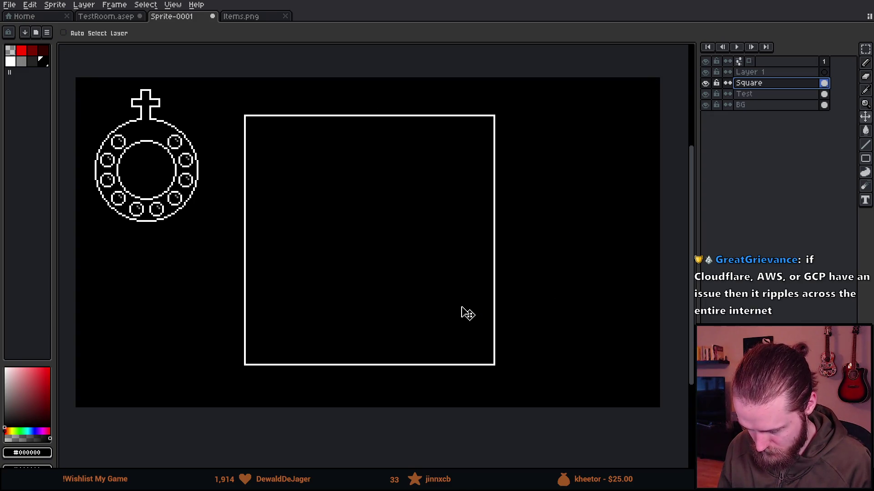
pyautogui.press('Left')
pyautogui.press('ctrl')
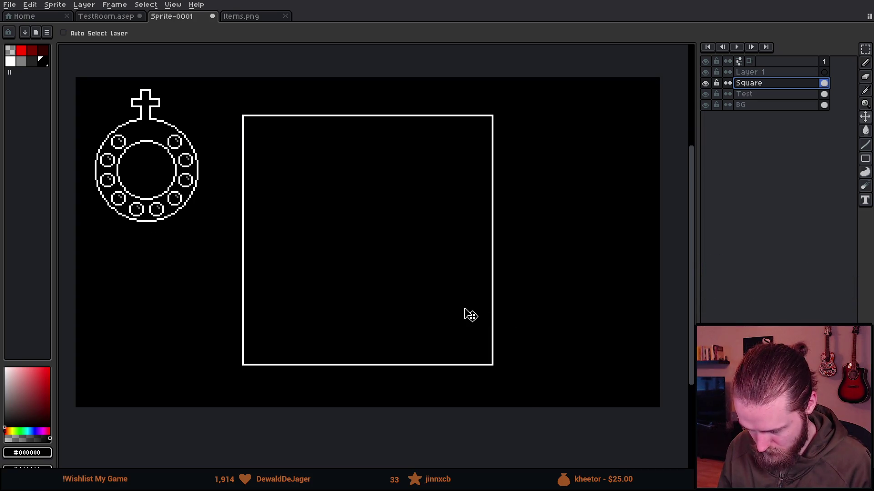
pyautogui.moveTo(465, 309); pyautogui.dragTo(466, 305)
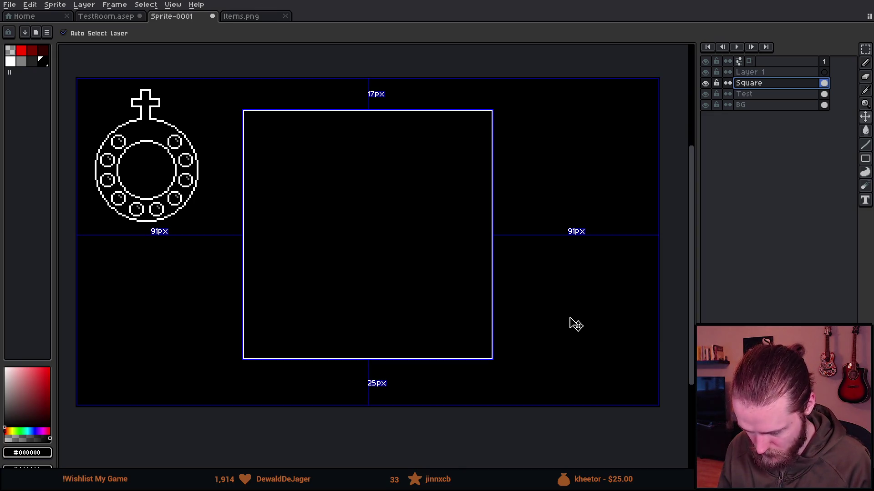
pyautogui.scroll(-1, 517, 330)
pyautogui.scroll(1, 501, 340)
pyautogui.moveTo(480, 304)
pyautogui.mouseDown()
pyautogui.moveTo(445, 296)
pyautogui.moveTo(447, 305)
pyautogui.mouseUp()
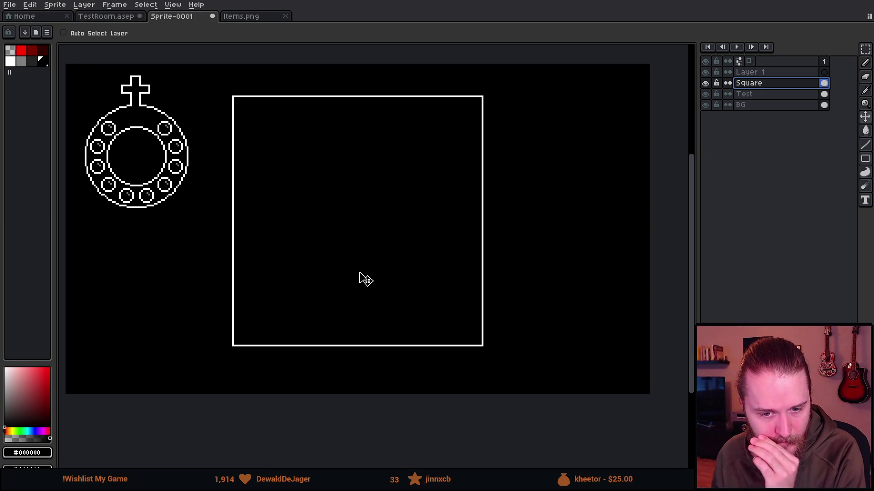
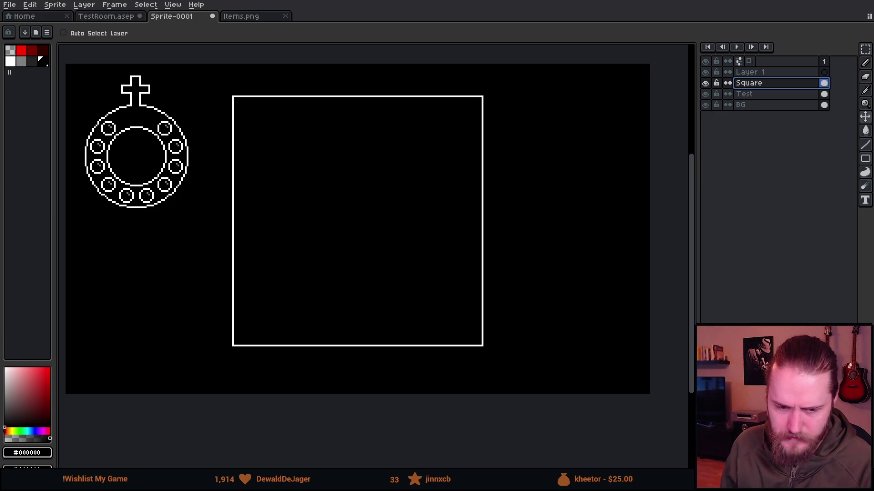
# Pick white and the Ellipse tool, then draw a large circle outline inside the square.
pyautogui.scroll(-1, 224, 133)
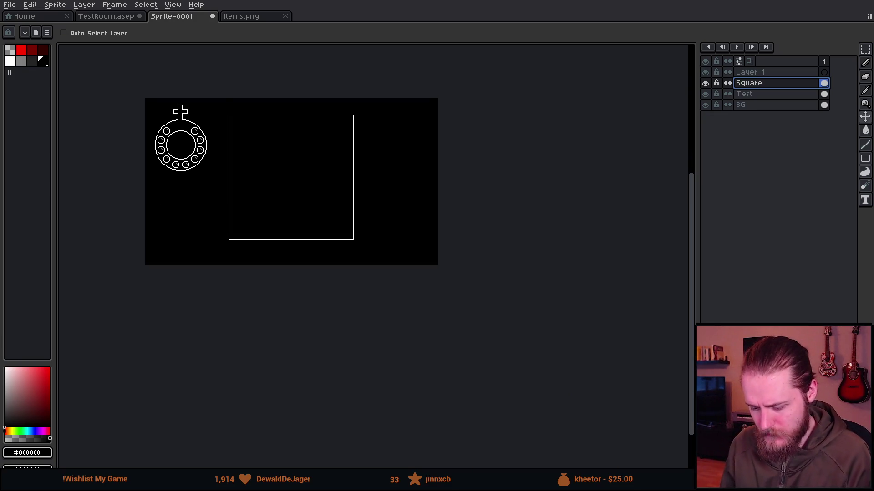
pyautogui.scroll(1, 230, 139)
pyautogui.moveTo(230, 137); pyautogui.dragTo(255, 152)
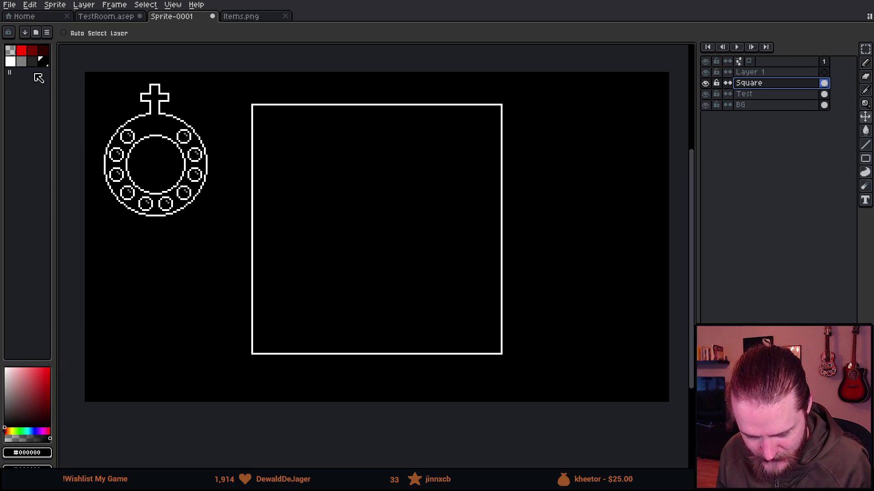
pyautogui.click(12, 63)
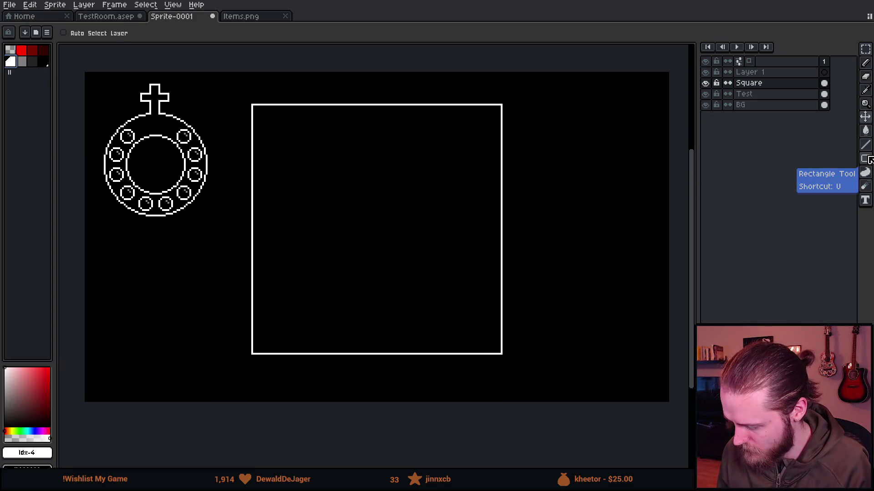
pyautogui.click(865, 158)
pyautogui.click(841, 165)
pyautogui.scroll(1, 266, 205)
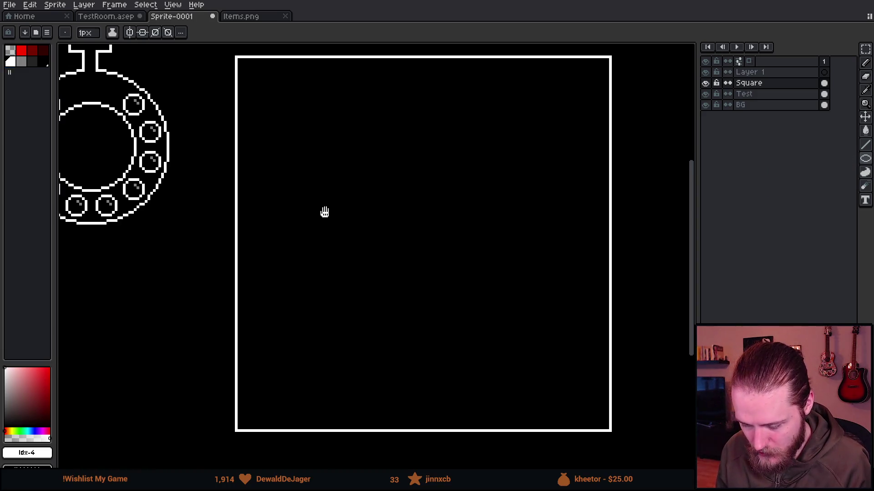
pyautogui.moveTo(324, 212)
pyautogui.mouseDown()
pyautogui.moveTo(260, 205)
pyautogui.moveTo(270, 196)
pyautogui.mouseUp()
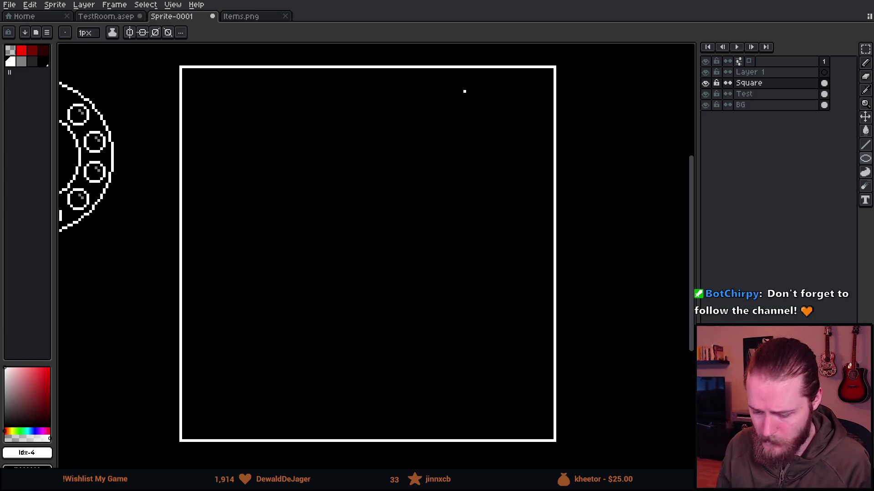
pyautogui.moveTo(231, 175)
pyautogui.mouseDown()
pyautogui.moveTo(371, 314)
pyautogui.moveTo(505, 405)
pyautogui.moveTo(602, 447)
pyautogui.mouseUp()
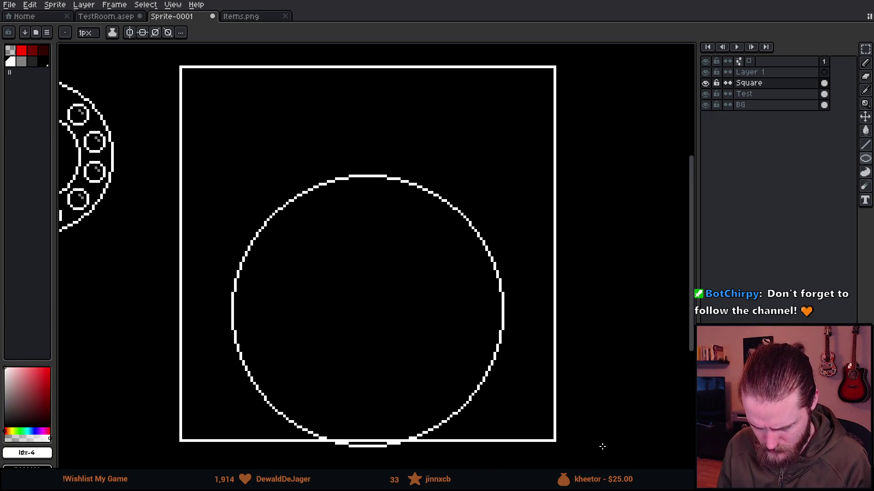
pyautogui.scroll(-3, 602, 447)
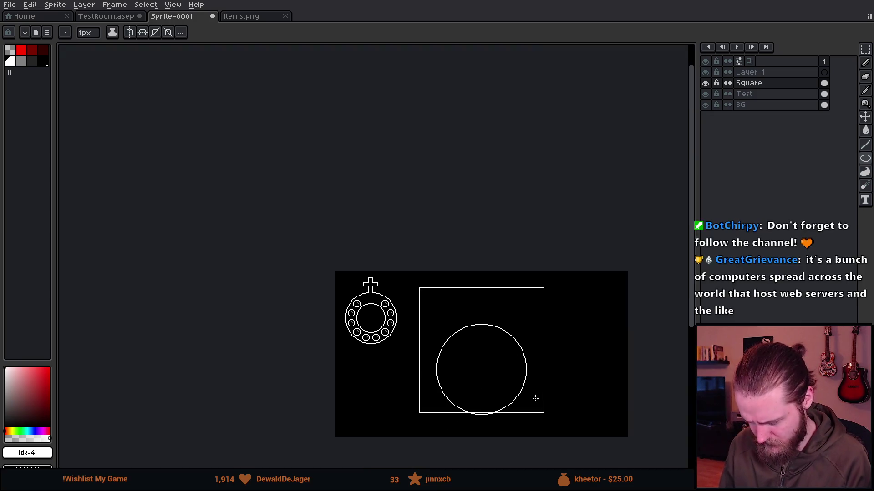
pyautogui.scroll(2, 427, 279)
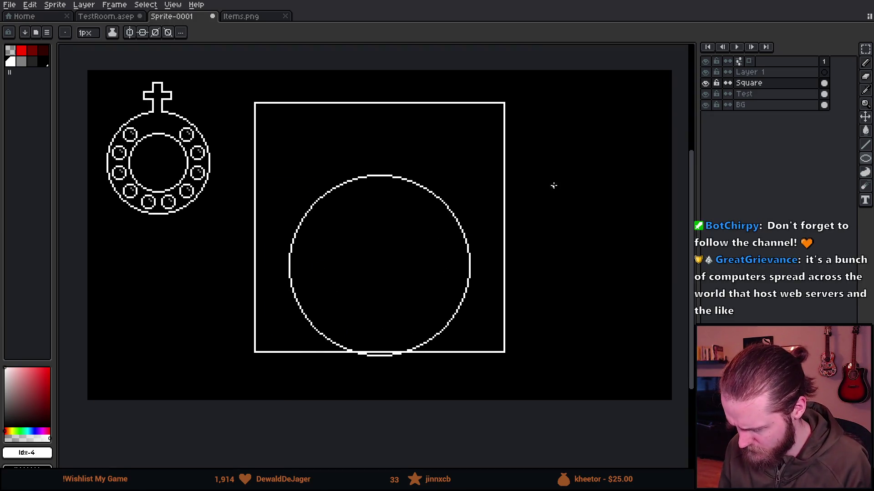
# Undo the circle and rename Layer 1 to Outer_Ring.
pyautogui.press('v')
pyautogui.hotkey('ctrl', 'z')
pyautogui.doubleClick(773, 73)
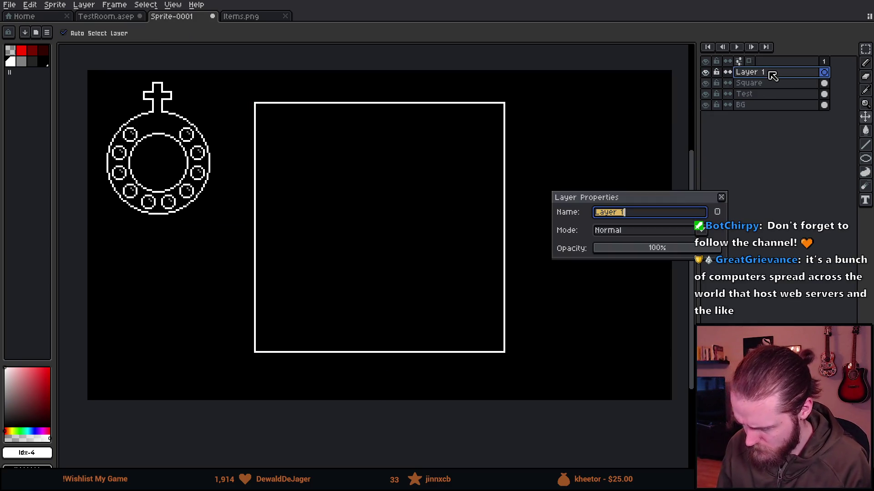
pyautogui.write('Outer_Ring')
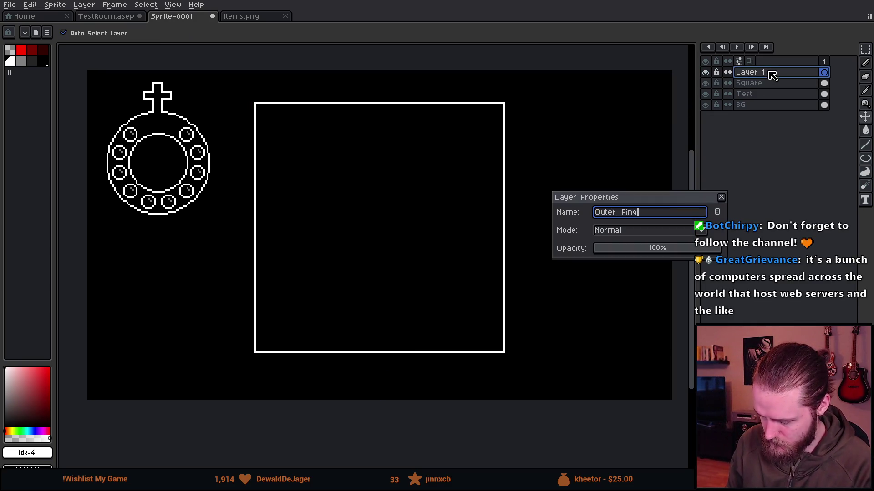
pyautogui.press('Return')
# Redraw the big circle on Outer_Ring and move it down, centred horizontally inside the square.
pyautogui.press('u')
pyautogui.moveTo(275, 129)
pyautogui.mouseDown()
pyautogui.moveTo(461, 303)
pyautogui.moveTo(500, 328)
pyautogui.moveTo(496, 309)
pyautogui.mouseUp()
pyautogui.press('v')
pyautogui.moveTo(412, 270); pyautogui.dragTo(457, 293)
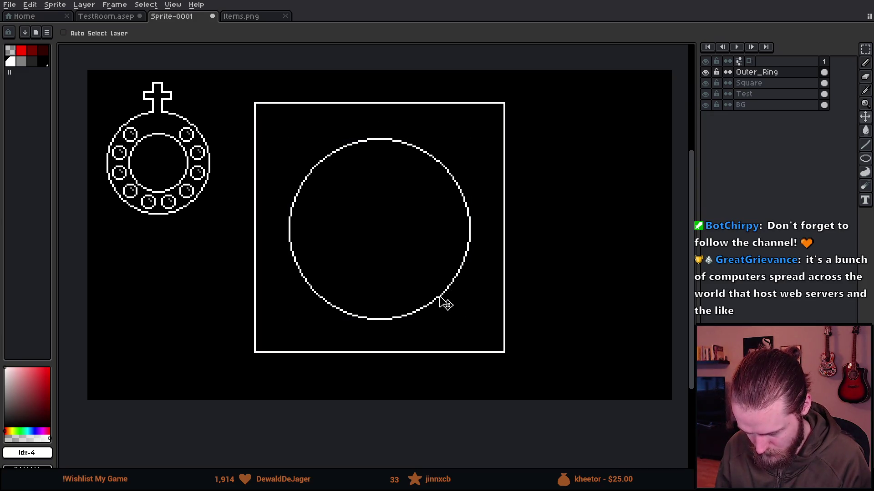
pyautogui.moveTo(445, 304); pyautogui.dragTo(444, 318)
pyautogui.press('ctrl')
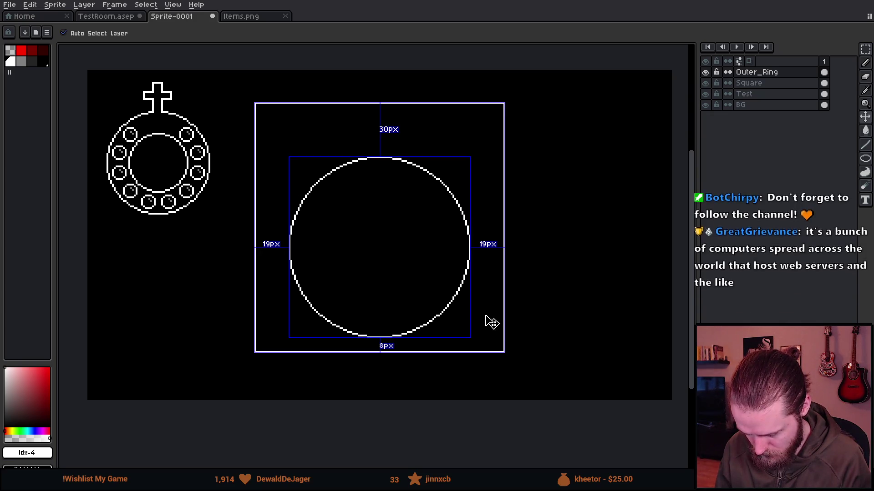
pyautogui.scroll(-1, 382, 160)
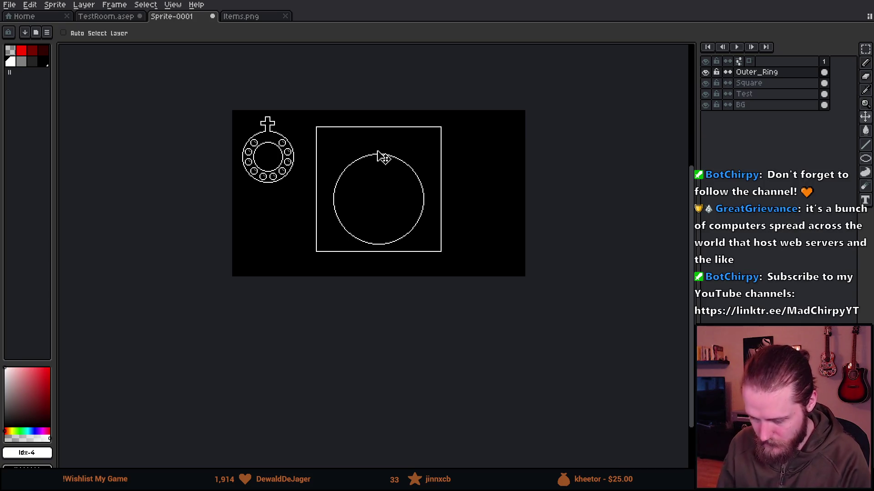
pyautogui.scroll(2, 403, 146)
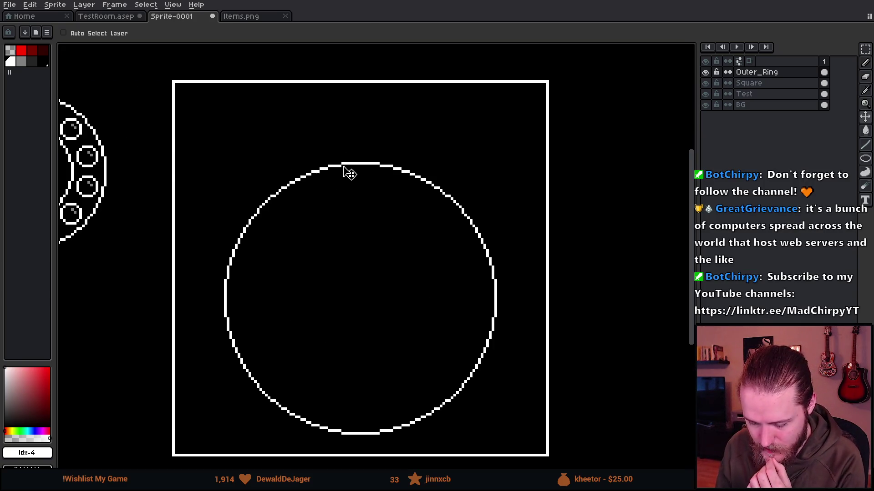
pyautogui.scroll(-1, 441, 159)
pyautogui.scroll(-1, 370, 123)
pyautogui.scroll(1, 393, 157)
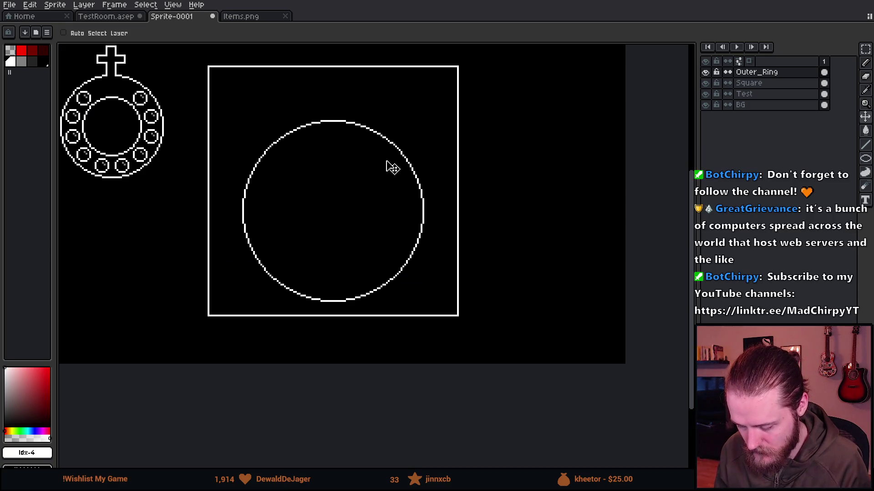
pyautogui.moveTo(301, 160); pyautogui.dragTo(355, 170)
pyautogui.scroll(1, 351, 168)
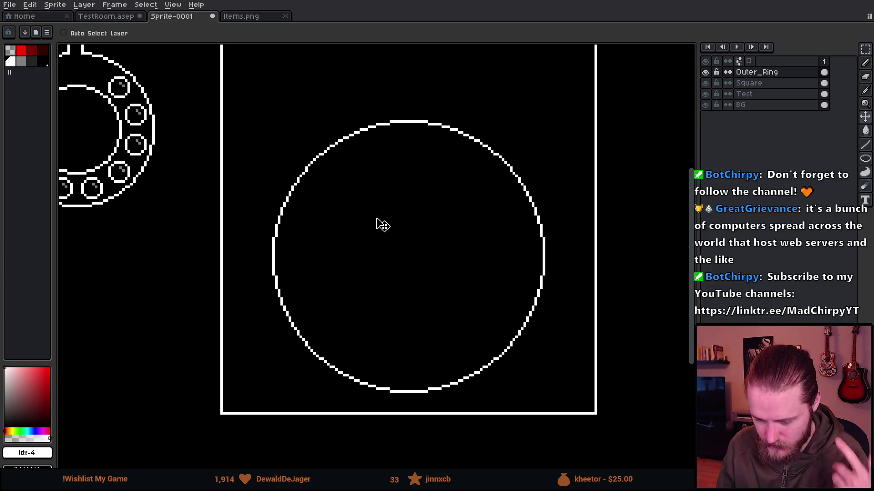
pyautogui.scroll(-1, 432, 215)
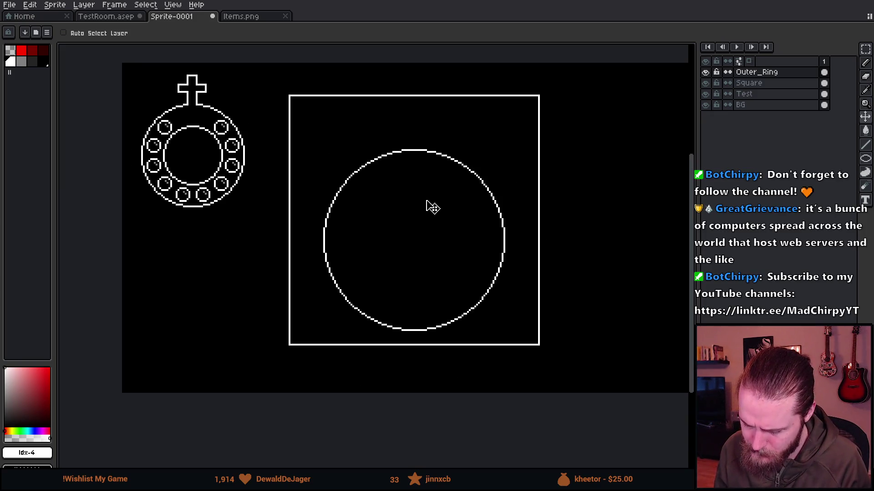
pyautogui.scroll(1, 432, 208)
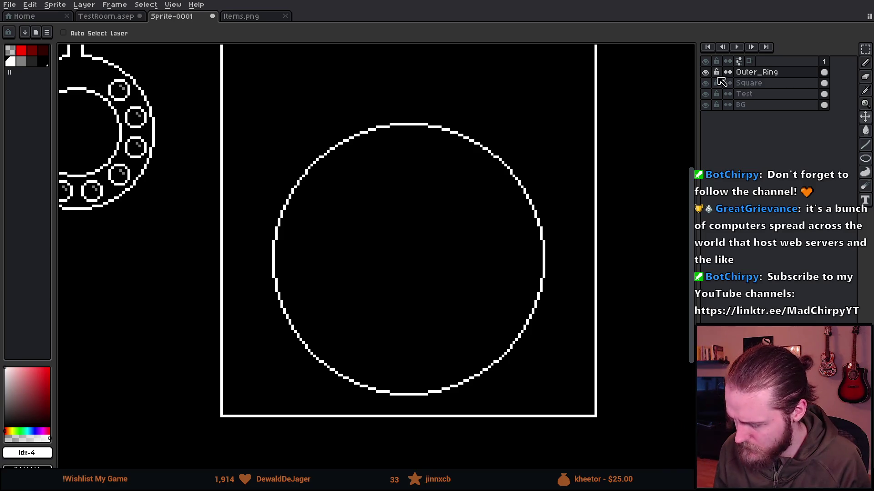
# Add a new layer above Outer_Ring named Beads_Inserted.
pyautogui.hotkey('ctrl', 'shift', 'n')
pyautogui.doubleClick(767, 74)
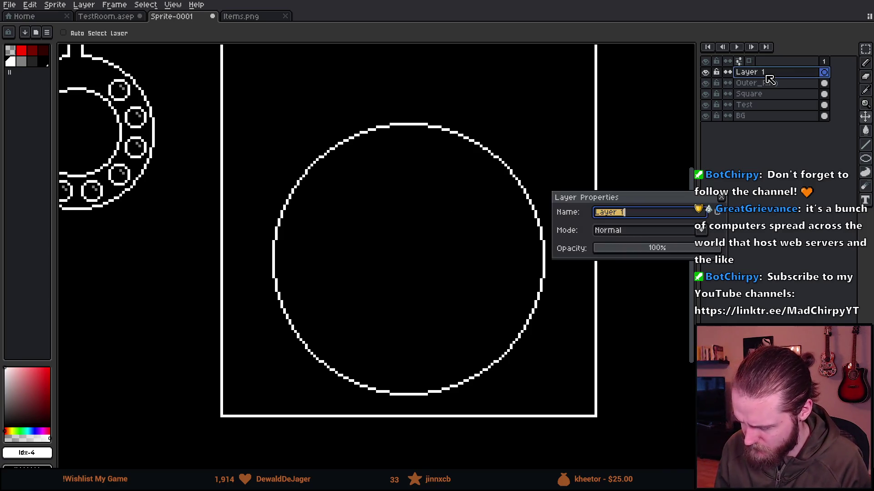
pyautogui.write('Beads')
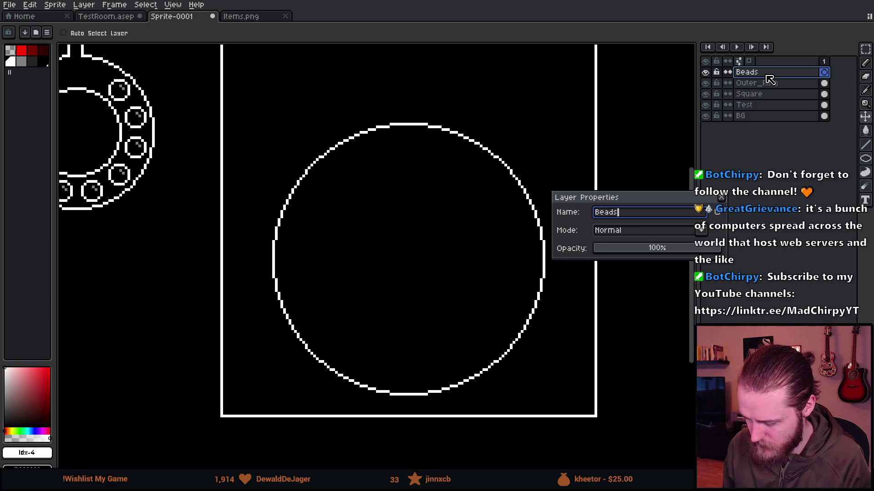
pyautogui.write('_Inserted')
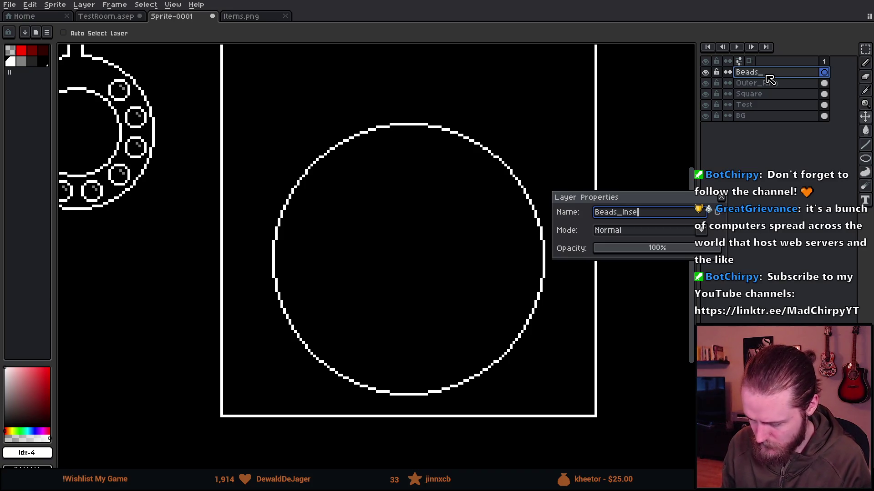
pyautogui.press('Return')
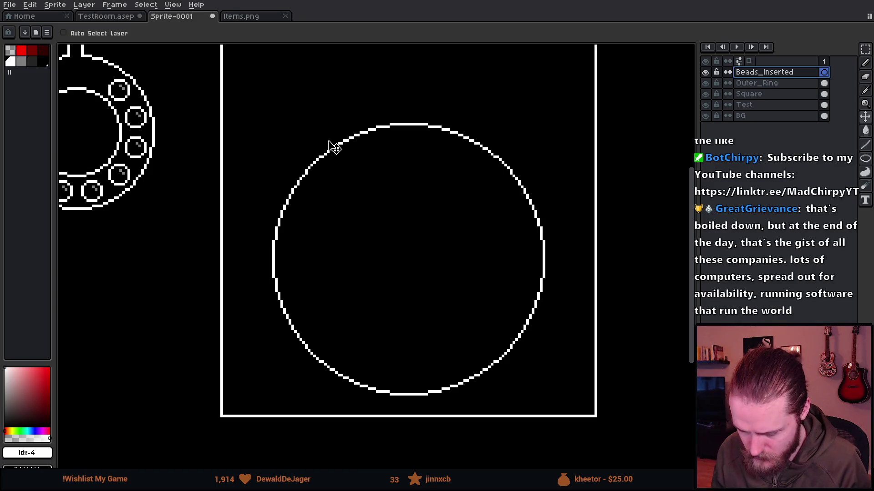
# Draw a small white bead circle just inside the top of the ring.
pyautogui.scroll(-1, 309, 145)
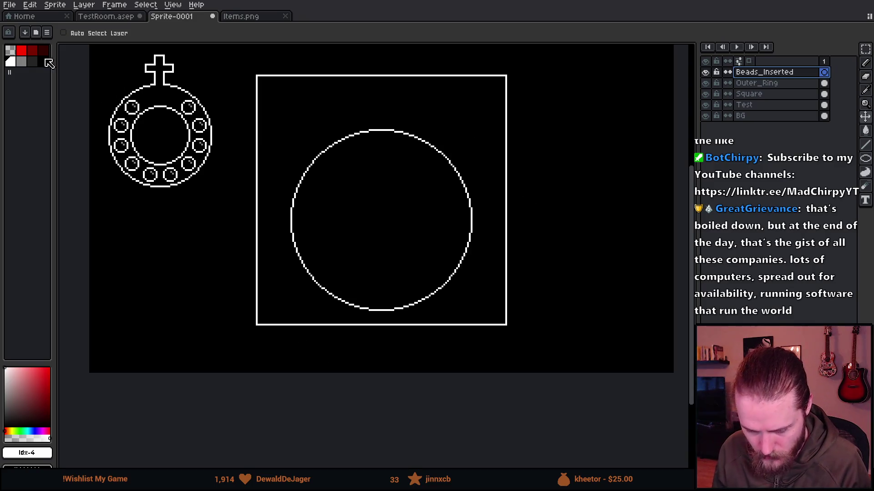
pyautogui.click(13, 63)
pyautogui.press('b')
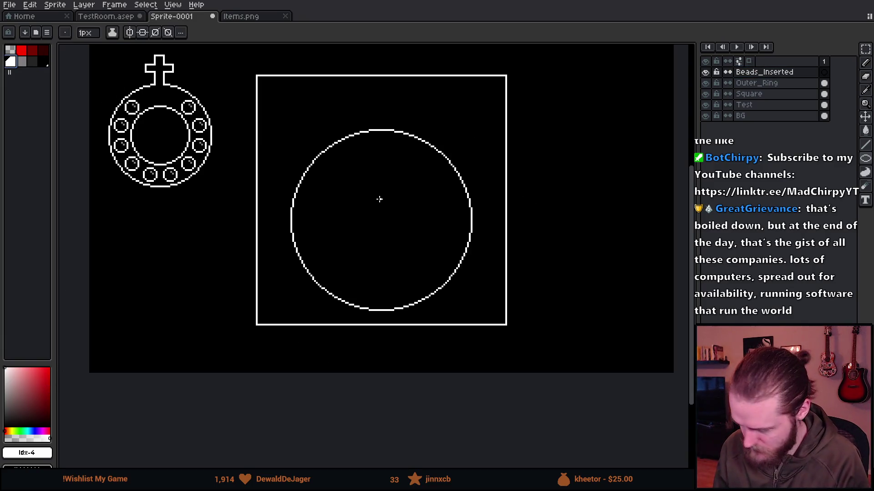
pyautogui.scroll(1, 373, 145)
pyautogui.scroll(1, 373, 145)
pyautogui.scroll(-2, 367, 107)
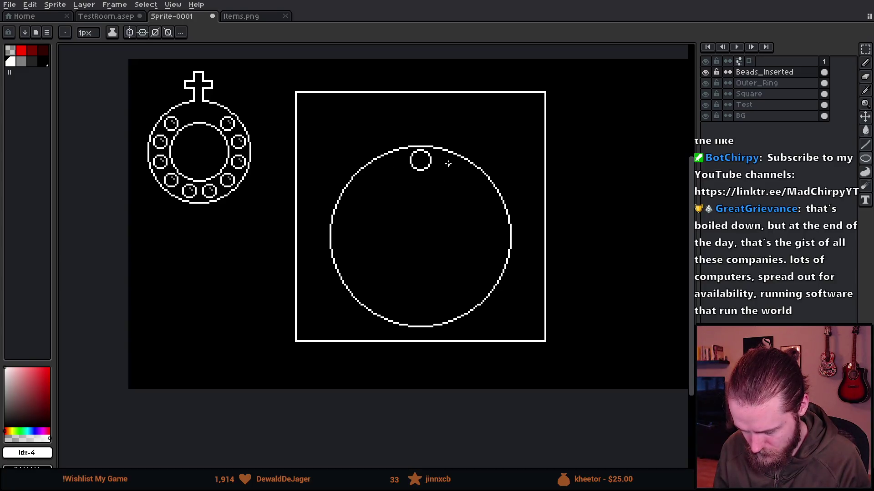
pyautogui.scroll(2, 438, 160)
pyautogui.hotkey('ctrl', 'z')
pyautogui.moveTo(323, 127); pyautogui.dragTo(433, 227)
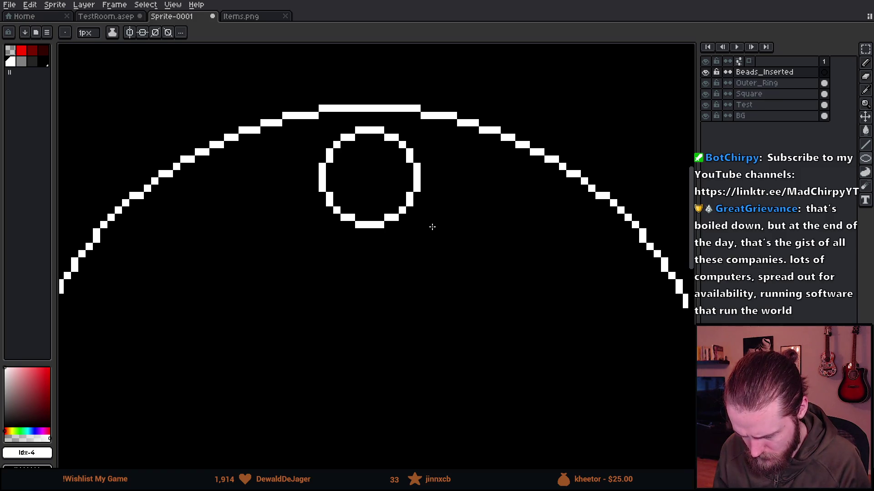
pyautogui.moveTo(432, 226); pyautogui.dragTo(437, 232)
# Marquee-select the small bead circle at the top of the ring.
pyautogui.press('b')
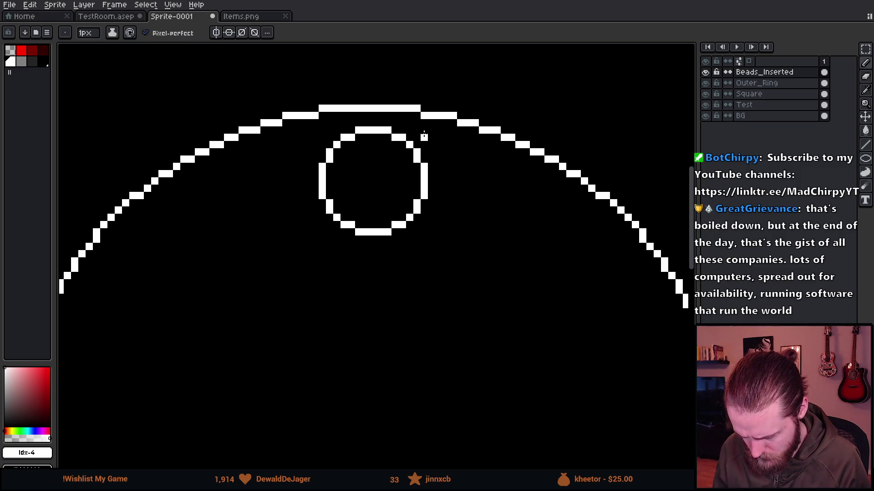
pyautogui.scroll(-5, 423, 137)
pyautogui.scroll(3, 394, 145)
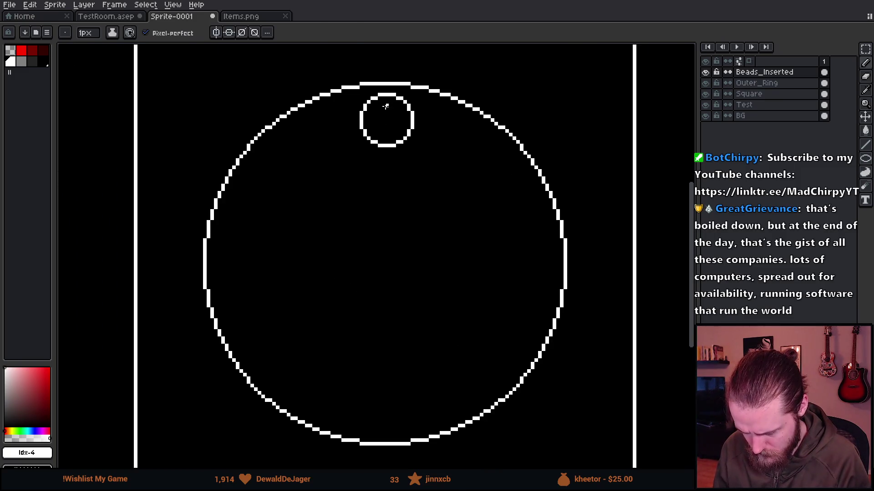
pyautogui.press('m')
pyautogui.moveTo(330, 52); pyautogui.dragTo(499, 218)
# Move the bead to the ring's lower left and stamp copies up the left side.
pyautogui.scroll(-1, 409, 141)
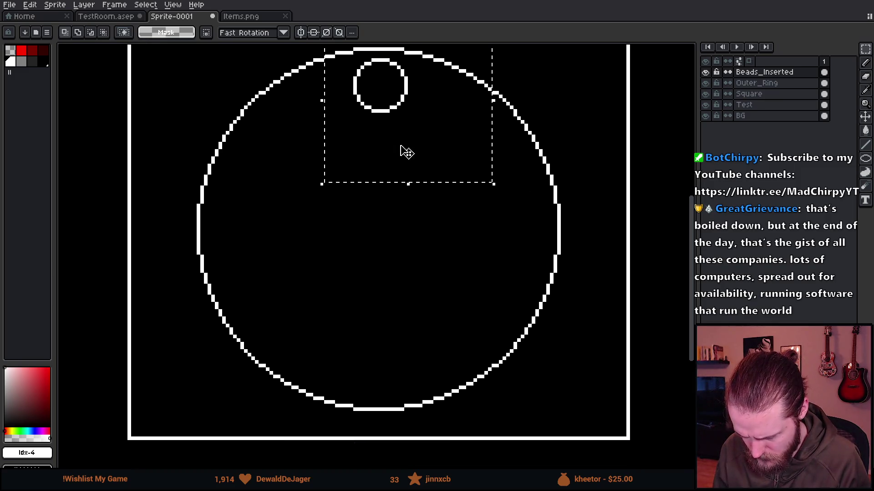
pyautogui.moveTo(400, 150)
pyautogui.mouseDown()
pyautogui.moveTo(384, 396)
pyautogui.moveTo(369, 418)
pyautogui.moveTo(390, 403)
pyautogui.moveTo(481, 406)
pyautogui.moveTo(390, 406)
pyautogui.moveTo(322, 361)
pyautogui.moveTo(331, 355)
pyautogui.moveTo(306, 316)
pyautogui.moveTo(312, 216)
pyautogui.moveTo(291, 220)
pyautogui.moveTo(300, 220)
pyautogui.mouseUp()
pyautogui.moveTo(393, 405)
pyautogui.mouseDown()
pyautogui.moveTo(349, 362)
pyautogui.moveTo(335, 135)
pyautogui.mouseUp()
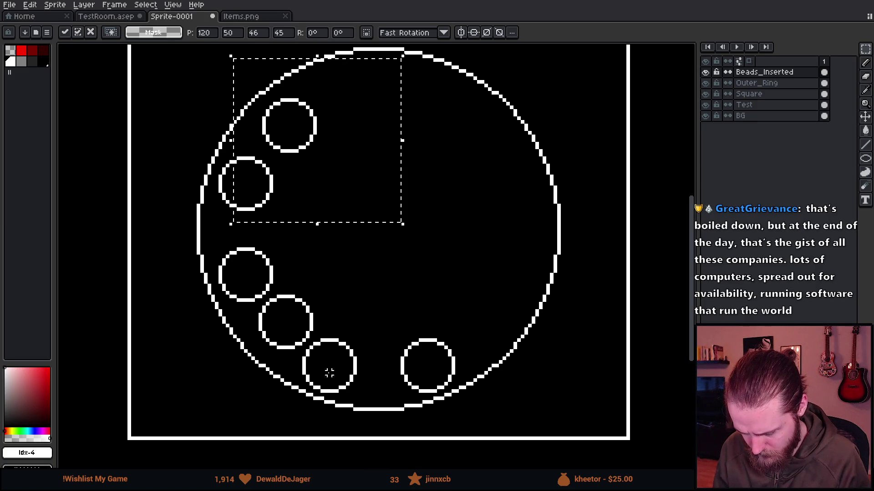
pyautogui.scroll(-2, 329, 368)
pyautogui.hotkey('ctrl', 'd')
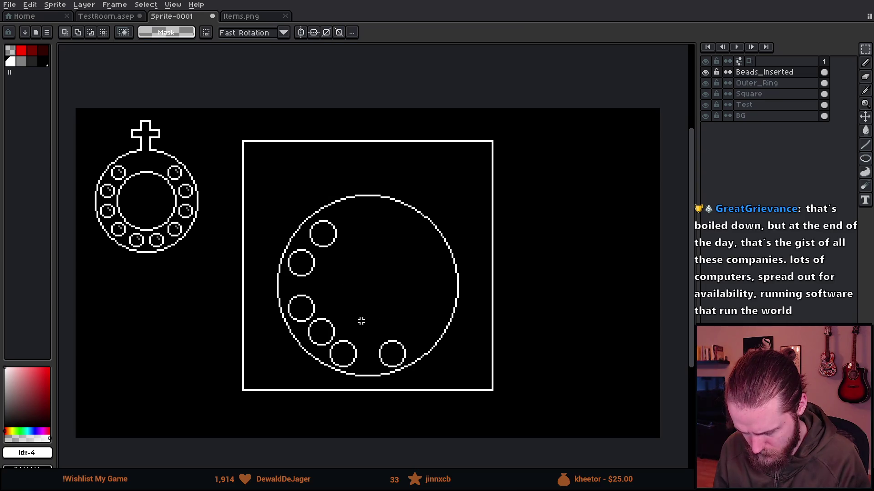
# Adjust bead positions: raise one left bead and lasso the lower bead slightly right.
pyautogui.scroll(2, 338, 322)
pyautogui.moveTo(198, 253)
pyautogui.mouseDown()
pyautogui.moveTo(298, 320)
pyautogui.moveTo(291, 295)
pyautogui.moveTo(273, 305)
pyautogui.moveTo(268, 291)
pyautogui.mouseUp()
pyautogui.hotkey('ctrl', 'd')
pyautogui.scroll(-2, 399, 303)
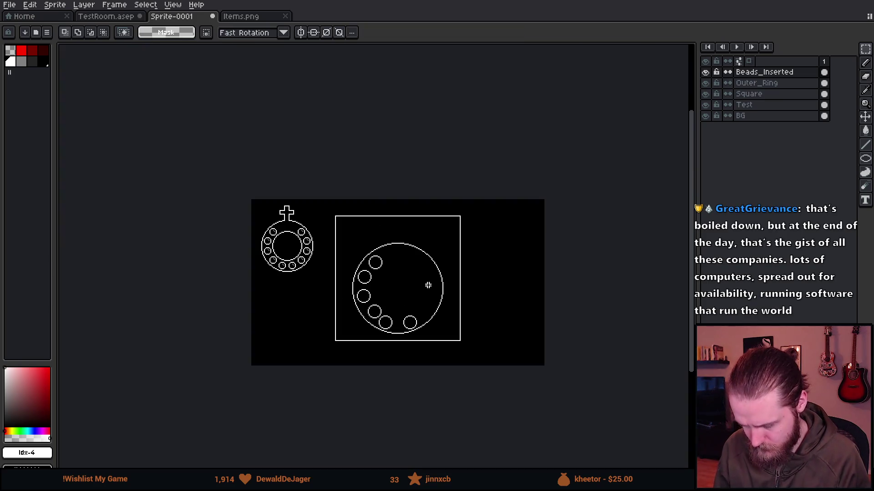
pyautogui.scroll(1, 348, 250)
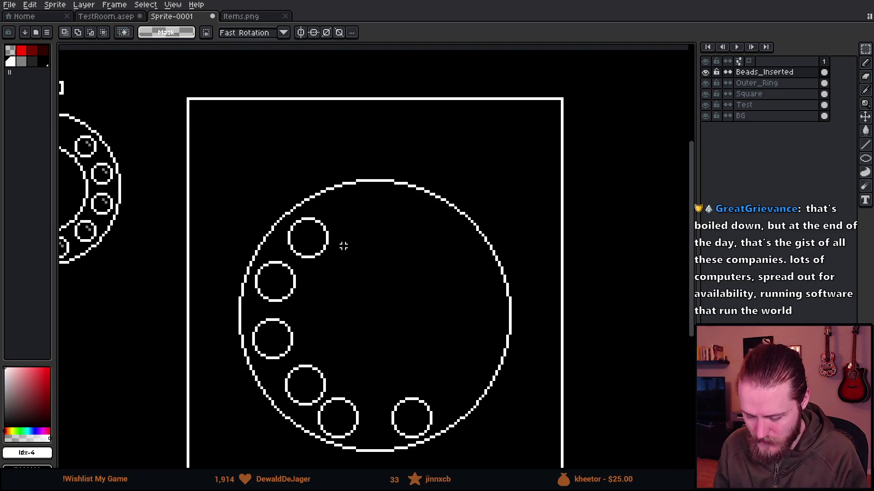
pyautogui.scroll(-1, 348, 247)
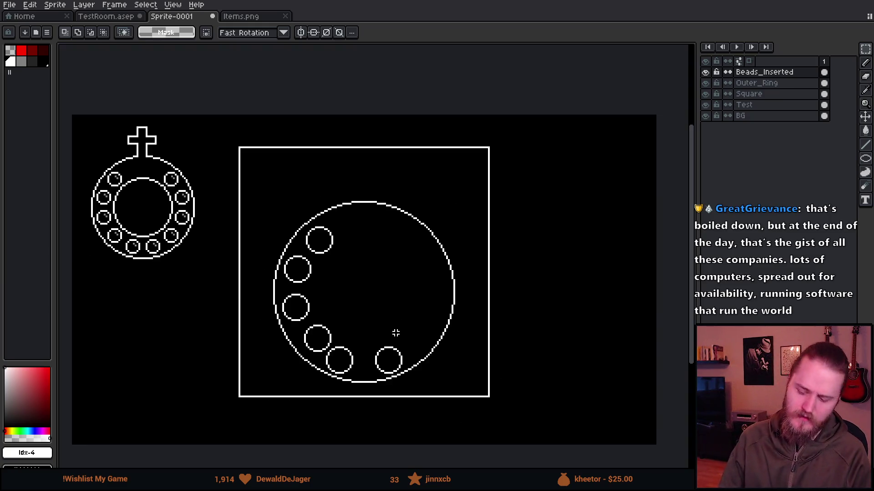
pyautogui.scroll(2, 394, 351)
pyautogui.press('q')
pyautogui.moveTo(313, 342)
pyautogui.mouseDown()
pyautogui.moveTo(273, 341)
pyautogui.moveTo(347, 400)
pyautogui.moveTo(324, 396)
pyautogui.mouseUp()
# Try an inner circle, an extra pixel and the outline effect on a bead, discarding them.
pyautogui.hotkey('ctrl', 'd')
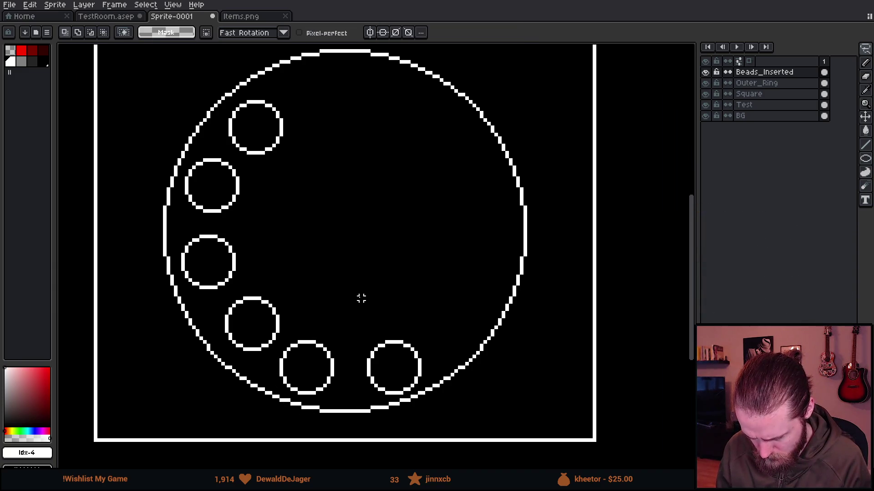
pyautogui.scroll(-5, 359, 296)
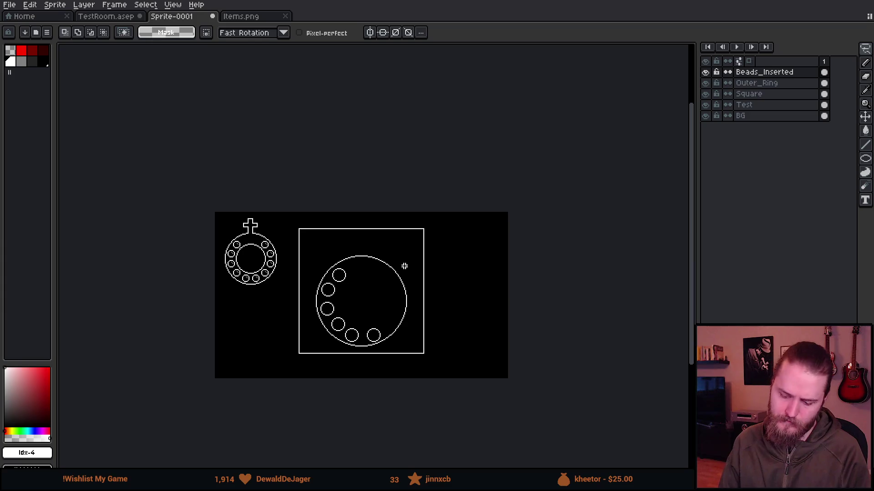
pyautogui.scroll(4, 347, 288)
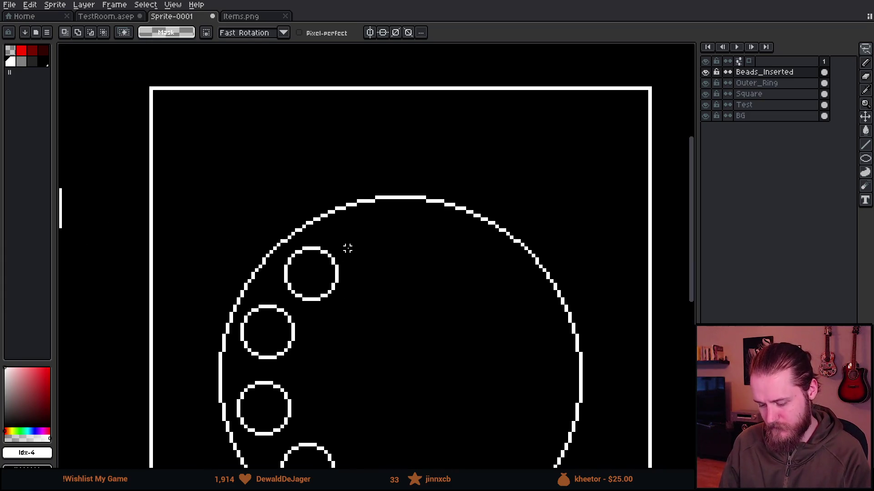
pyautogui.press('u')
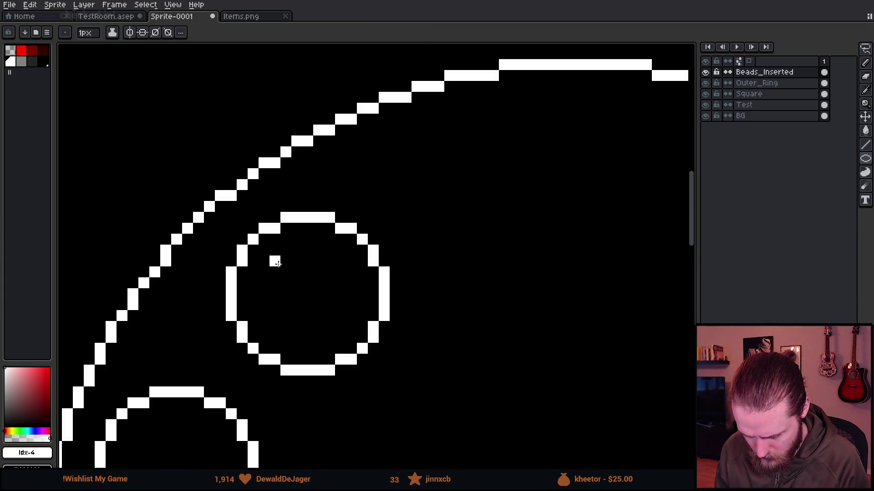
pyautogui.scroll(2, 299, 292)
pyautogui.moveTo(237, 223)
pyautogui.mouseDown()
pyautogui.moveTo(360, 351)
pyautogui.moveTo(386, 356)
pyautogui.mouseUp()
pyautogui.moveTo(526, 283); pyautogui.dragTo(439, 293)
pyautogui.press('v')
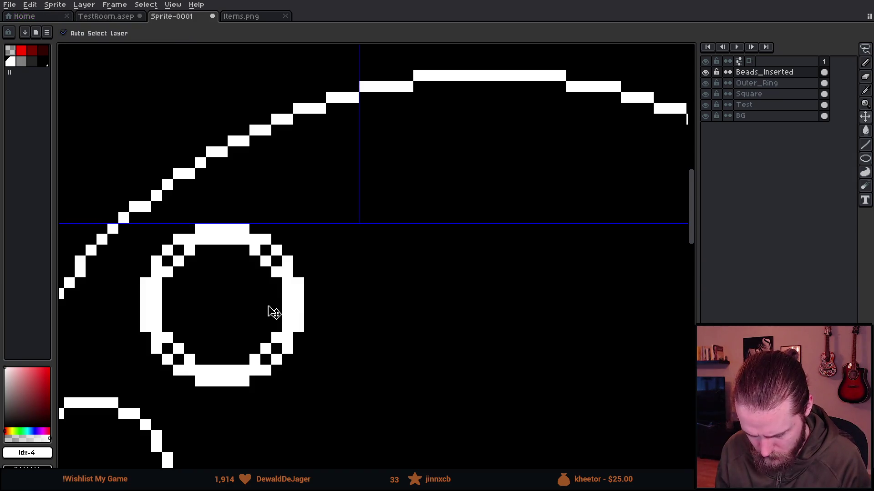
pyautogui.hotkey('ctrl', 'z')
pyautogui.press('b')
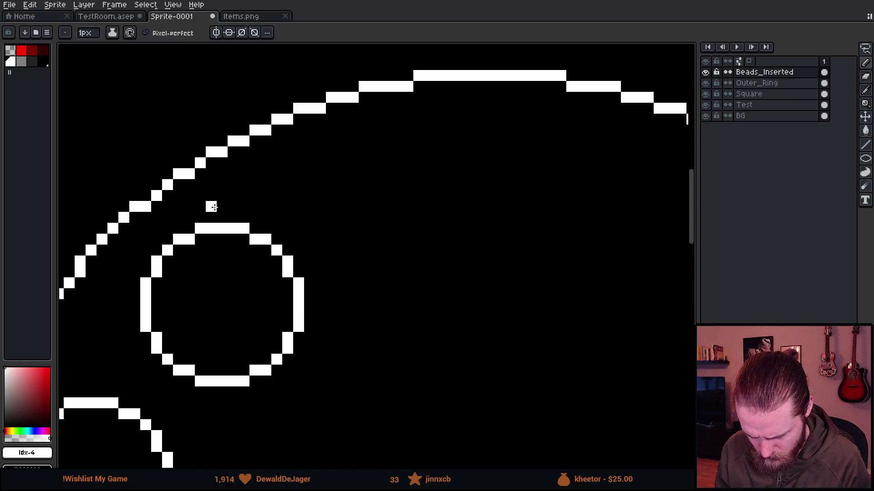
pyautogui.click(221, 217)
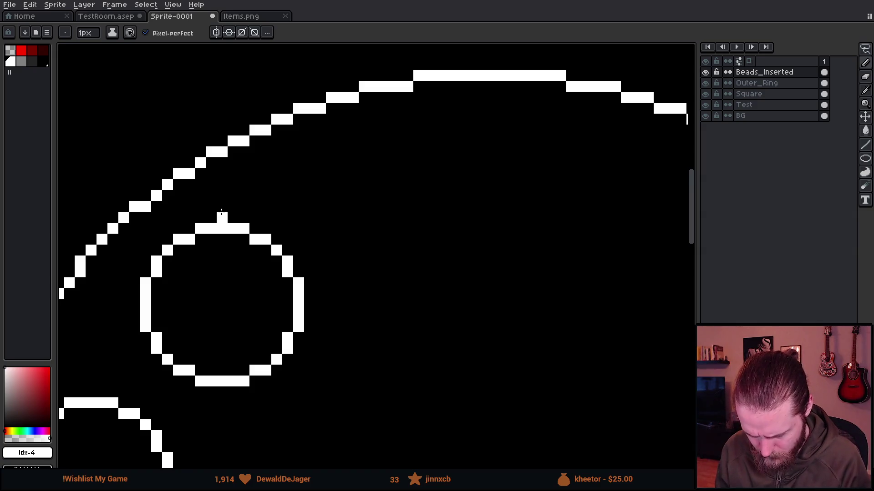
pyautogui.hotkey('shift', 'o')
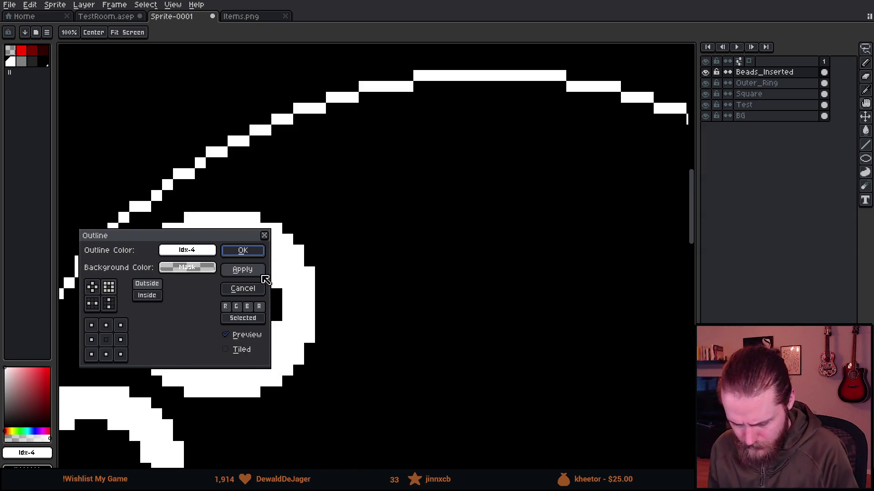
pyautogui.click(243, 288)
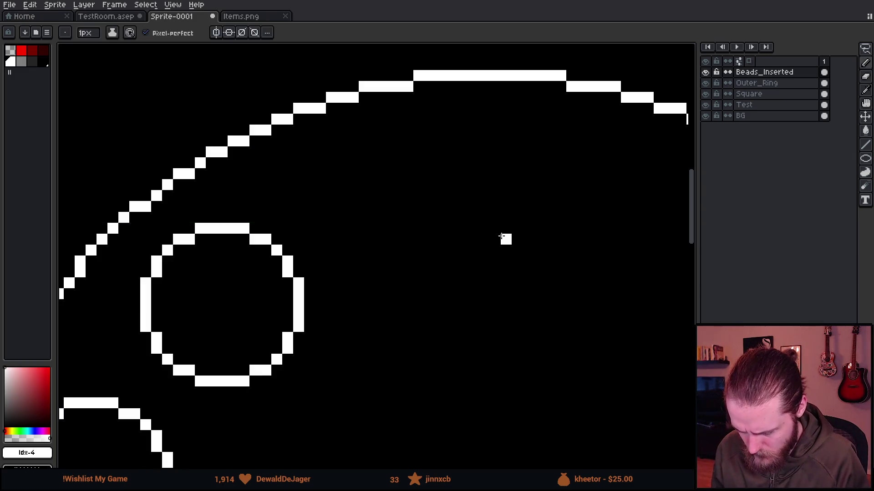
# Draw a new small bead near the ring's top and erase all other beads.
pyautogui.hotkey('shift', 'u')
pyautogui.moveTo(402, 147); pyautogui.dragTo(532, 273)
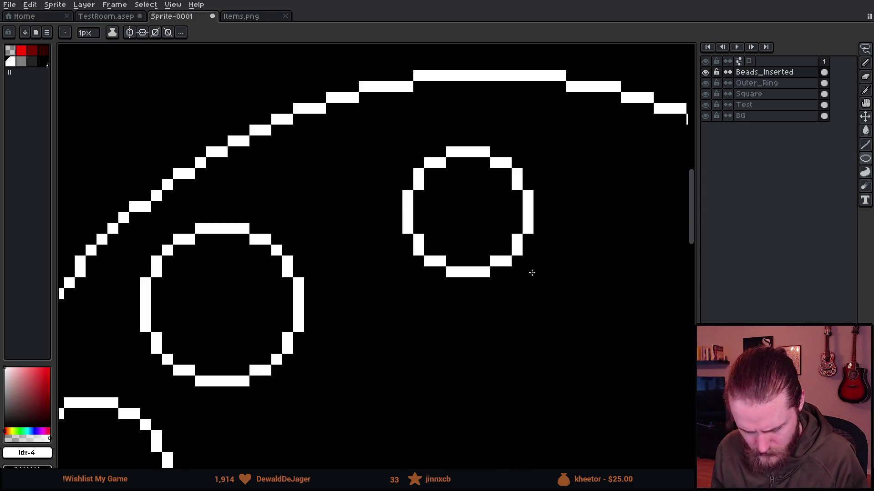
pyautogui.scroll(-3, 537, 280)
pyautogui.moveTo(604, 335); pyautogui.dragTo(515, 229)
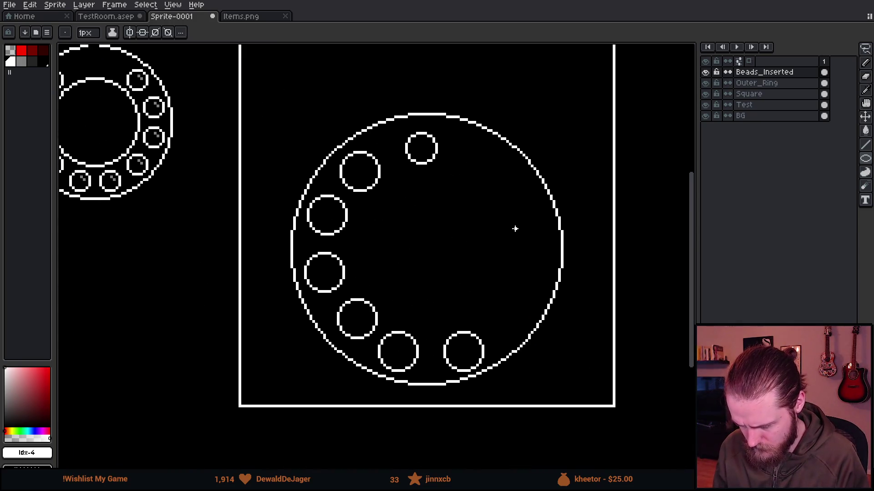
pyautogui.press('e')
pyautogui.scroll(1, 336, 243)
pyautogui.moveTo(331, 240)
pyautogui.mouseDown()
pyautogui.moveTo(330, 215)
pyautogui.moveTo(465, 386)
pyautogui.mouseUp()
pyautogui.scroll(-1, 464, 386)
# Pencil a short diagonal highlight inside the top bead.
pyautogui.press('b')
pyautogui.moveTo(415, 220); pyautogui.dragTo(368, 258)
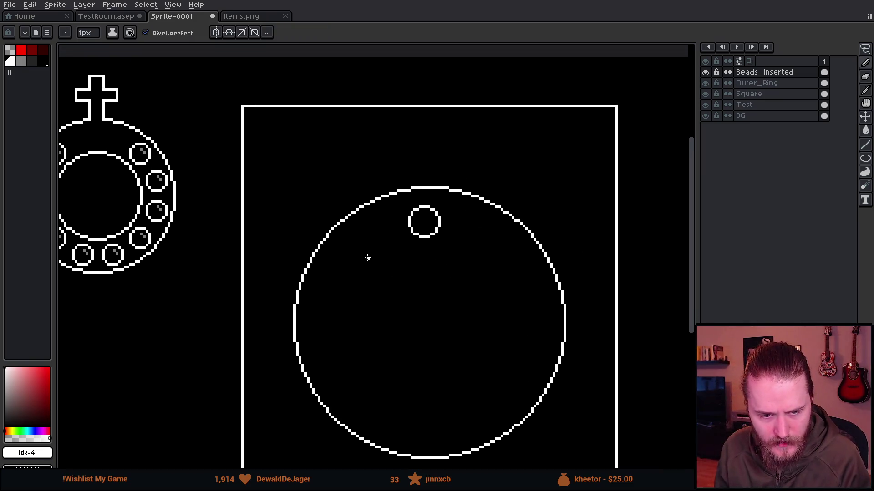
pyautogui.scroll(3, 373, 251)
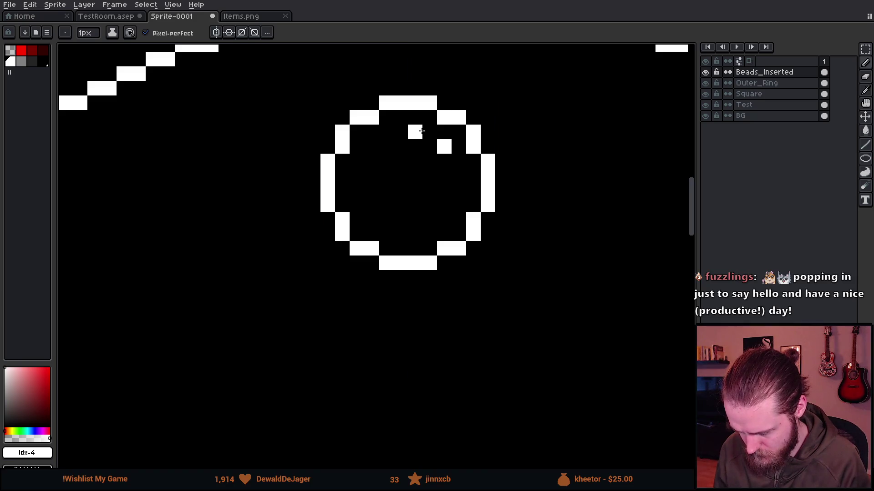
pyautogui.moveTo(442, 160); pyautogui.dragTo(415, 130)
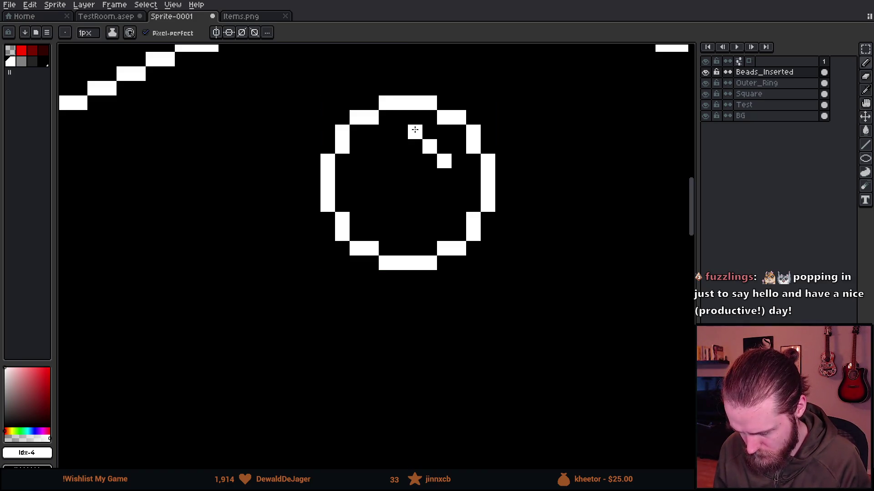
pyautogui.moveTo(445, 173)
pyautogui.mouseDown()
pyautogui.moveTo(459, 177)
pyautogui.moveTo(459, 189)
pyautogui.mouseUp()
pyautogui.scroll(-4, 486, 259)
pyautogui.scroll(-2, 486, 259)
pyautogui.scroll(10, 427, 175)
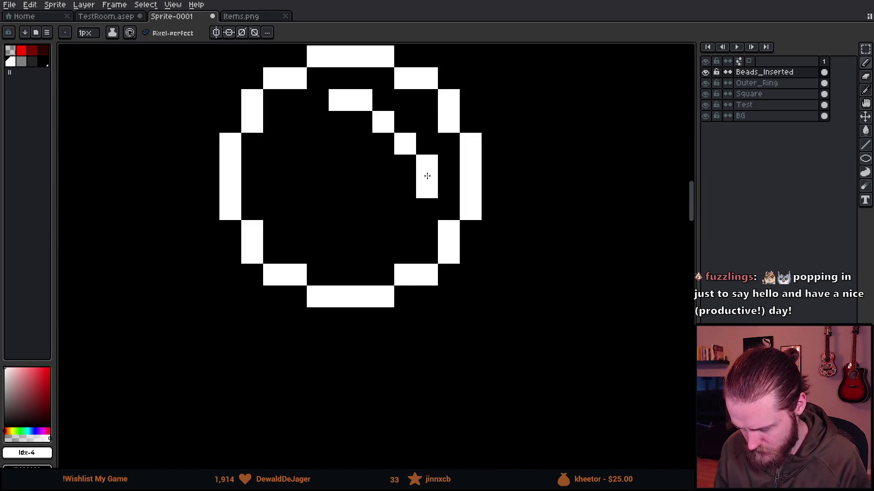
pyautogui.hotkey('ctrl', 'z')
pyautogui.hotkey('ctrl', 'z')
pyautogui.moveTo(373, 134)
pyautogui.mouseDown()
pyautogui.moveTo(351, 92)
pyautogui.moveTo(331, 94)
pyautogui.mouseUp()
pyautogui.click(384, 209)
pyautogui.scroll(-4, 423, 246)
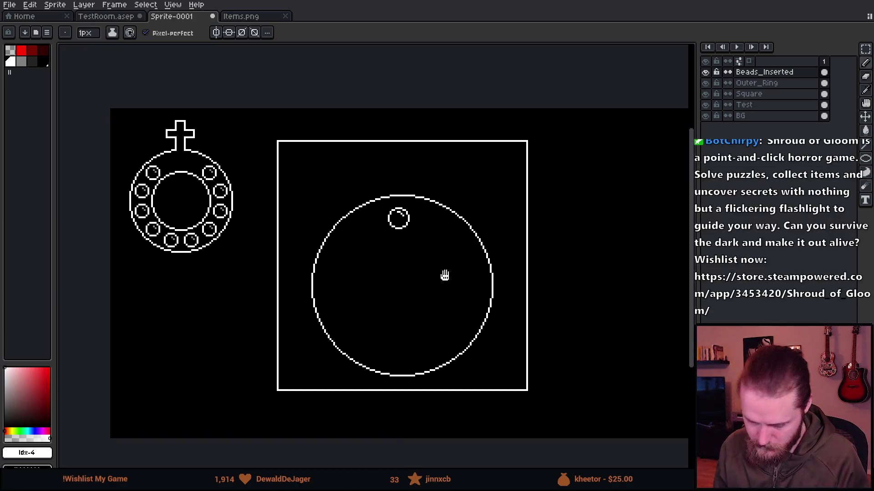
pyautogui.moveTo(443, 259); pyautogui.dragTo(433, 231)
pyautogui.scroll(2, 405, 196)
pyautogui.scroll(-2, 395, 195)
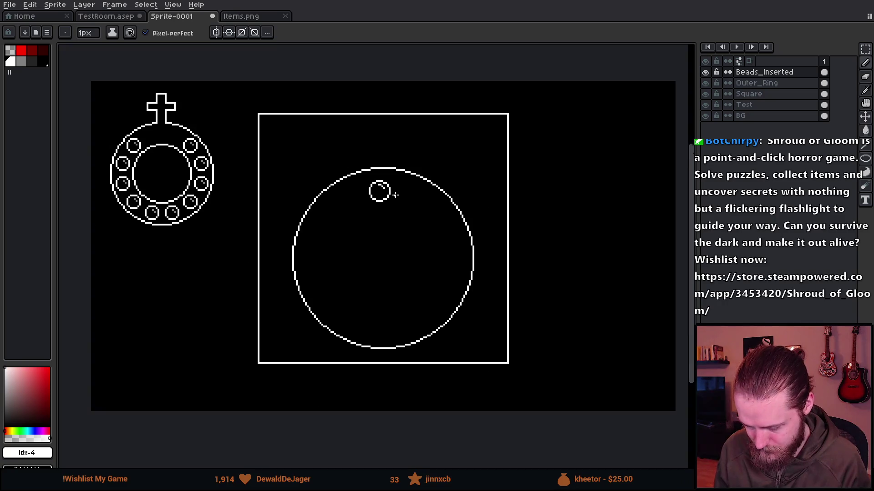
pyautogui.scroll(3, 384, 197)
# Switch to the Paint Bucket and eyedrop black #000000 from the background.
pyautogui.press('g')
pyautogui.keyDown('alt'); pyautogui.click(386, 314); pyautogui.keyUp('alt')
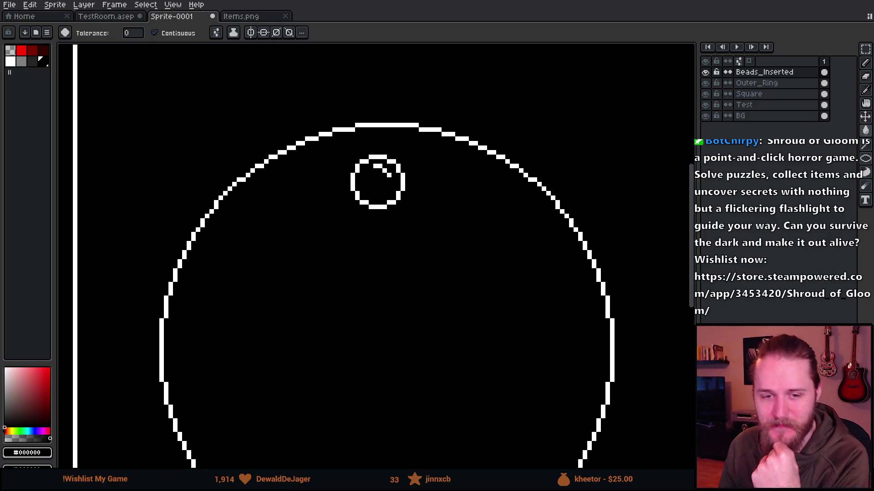
# Hide the BG layer and set the fill connectivity to 4-connected.
pyautogui.scroll(1, 401, 148)
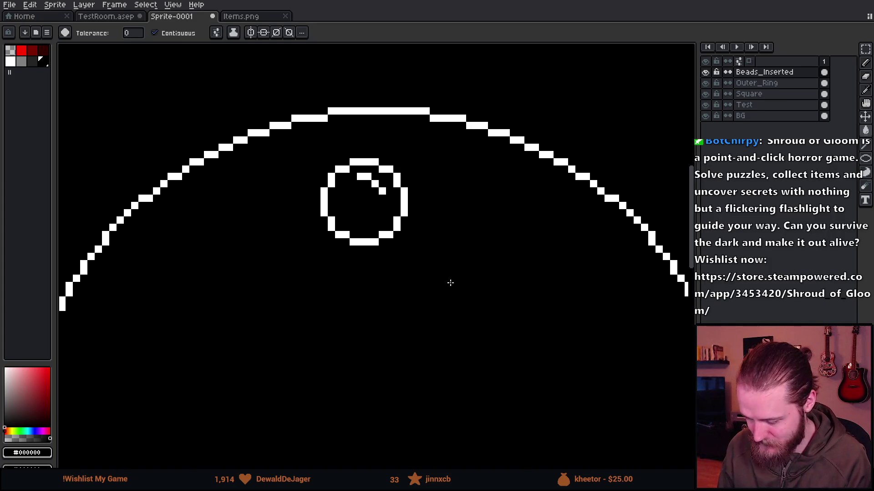
pyautogui.scroll(-2, 435, 200)
pyautogui.click(705, 116)
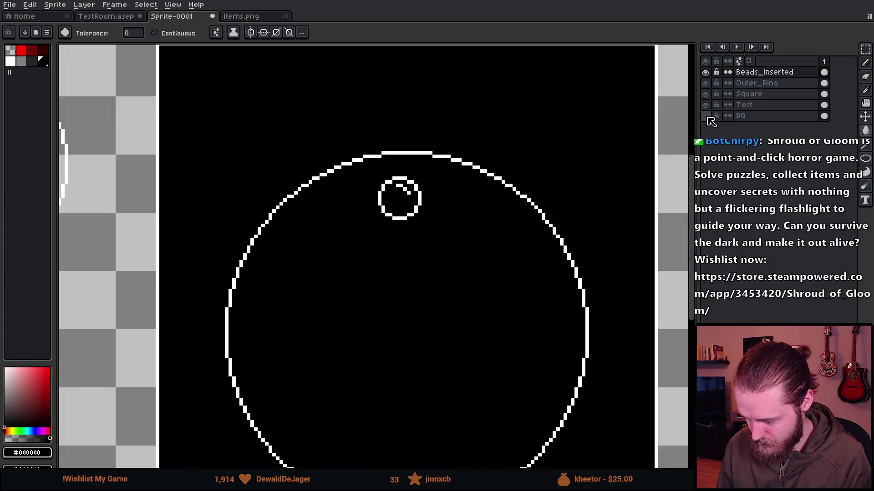
pyautogui.click(216, 32)
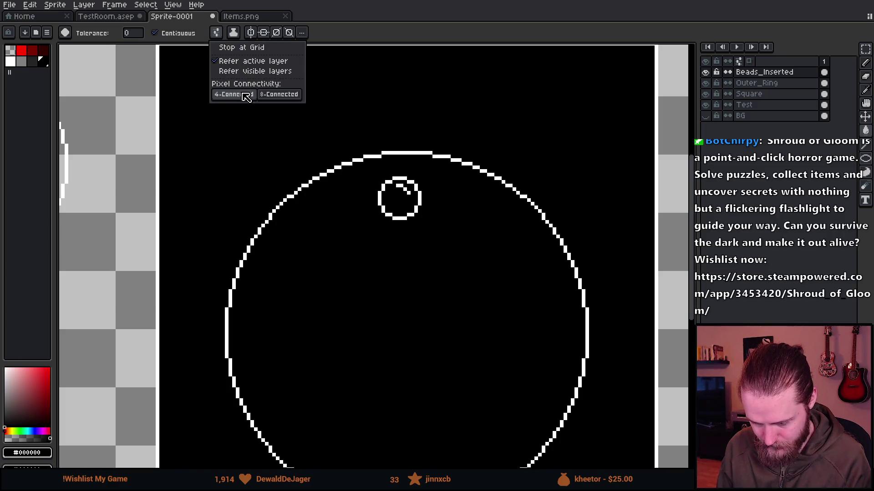
pyautogui.click(234, 97)
pyautogui.click(403, 202)
# Select the small bead circle, move it down, and delete it from Beads_Inserted.
pyautogui.press('m')
pyautogui.moveTo(314, 116)
pyautogui.mouseDown()
pyautogui.moveTo(359, 168)
pyautogui.moveTo(565, 331)
pyautogui.mouseUp()
pyautogui.moveTo(469, 257)
pyautogui.mouseDown()
pyautogui.moveTo(195, 238)
pyautogui.moveTo(190, 228)
pyautogui.mouseUp()
pyautogui.hotkey('ctrl', 'z')
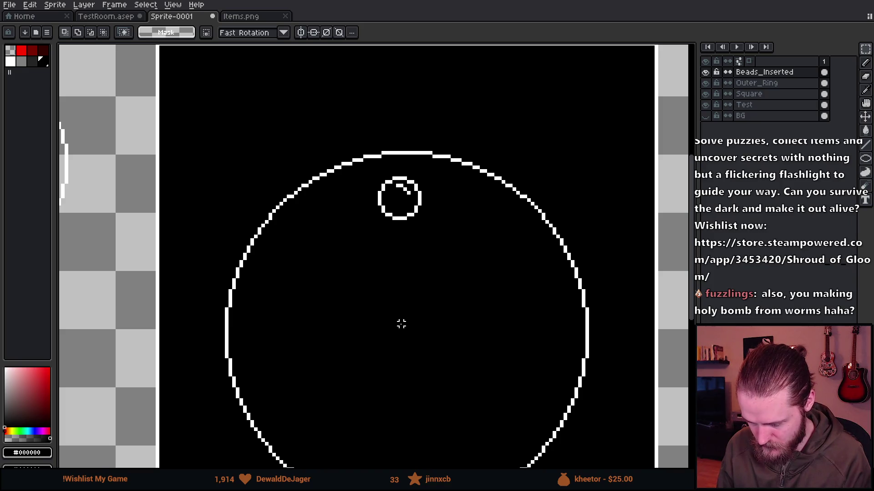
pyautogui.scroll(-2, 425, 308)
pyautogui.scroll(2, 400, 246)
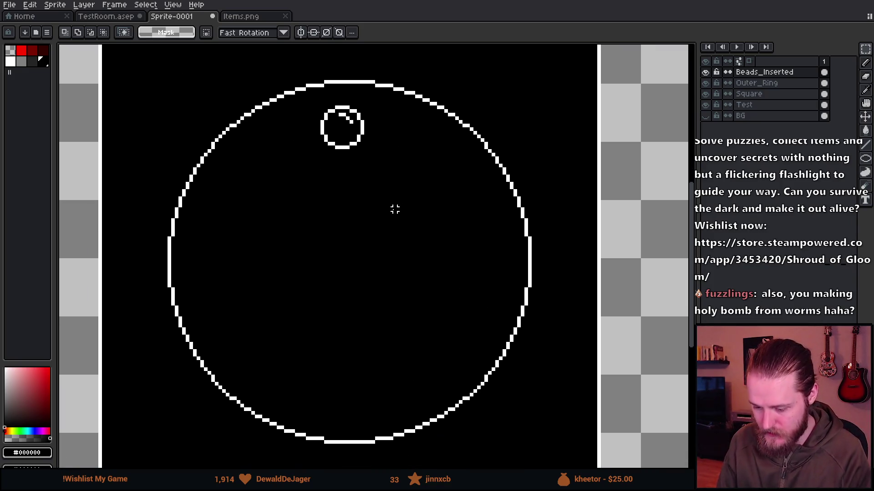
pyautogui.moveTo(282, 92); pyautogui.dragTo(432, 250)
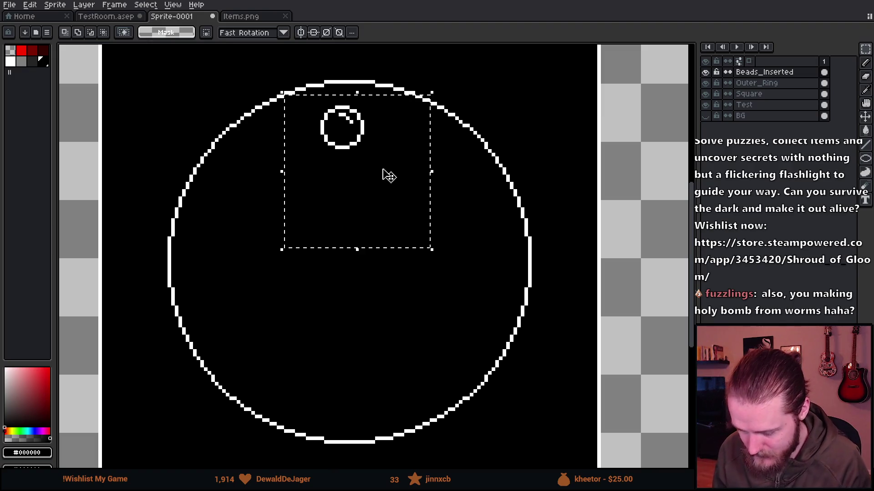
pyautogui.moveTo(380, 190)
pyautogui.mouseDown()
pyautogui.moveTo(376, 205)
pyautogui.moveTo(303, 273)
pyautogui.moveTo(244, 299)
pyautogui.moveTo(247, 290)
pyautogui.mouseUp()
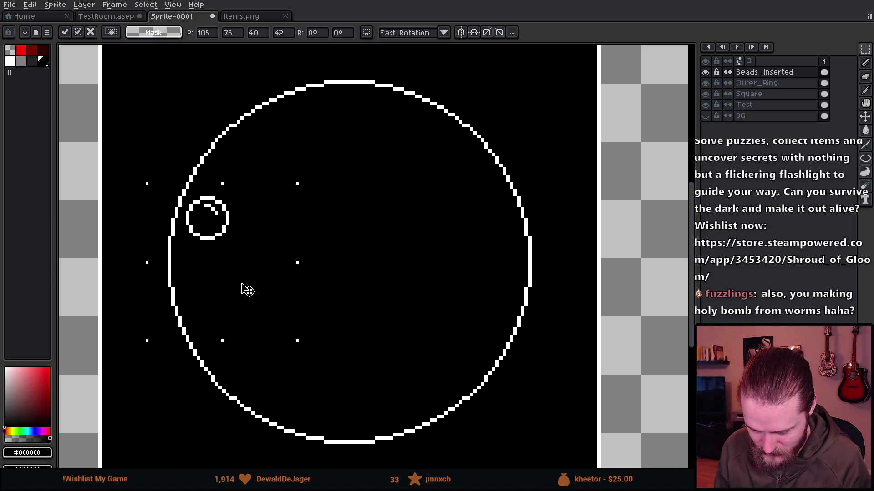
pyautogui.scroll(1, 445, 273)
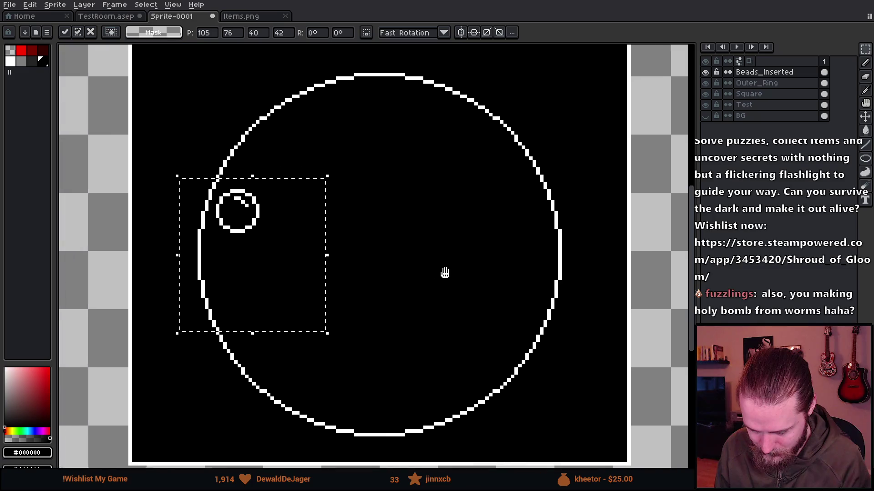
pyautogui.scroll(-1, 396, 248)
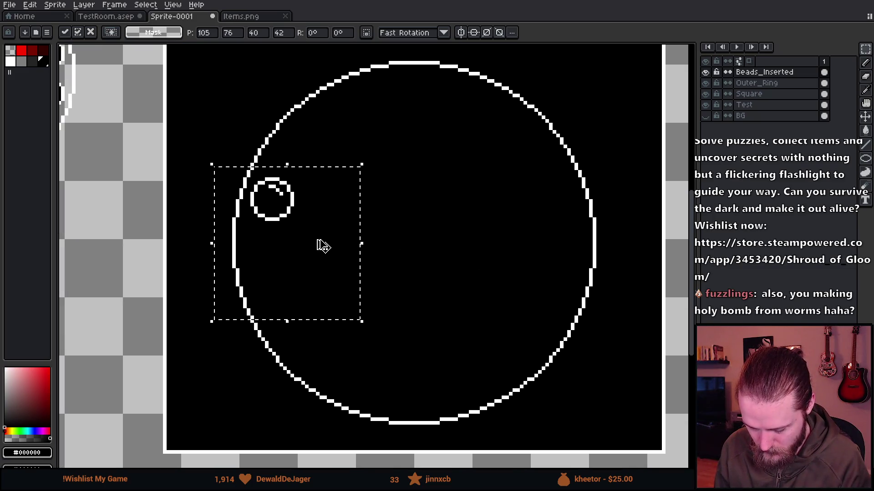
pyautogui.press('Delete')
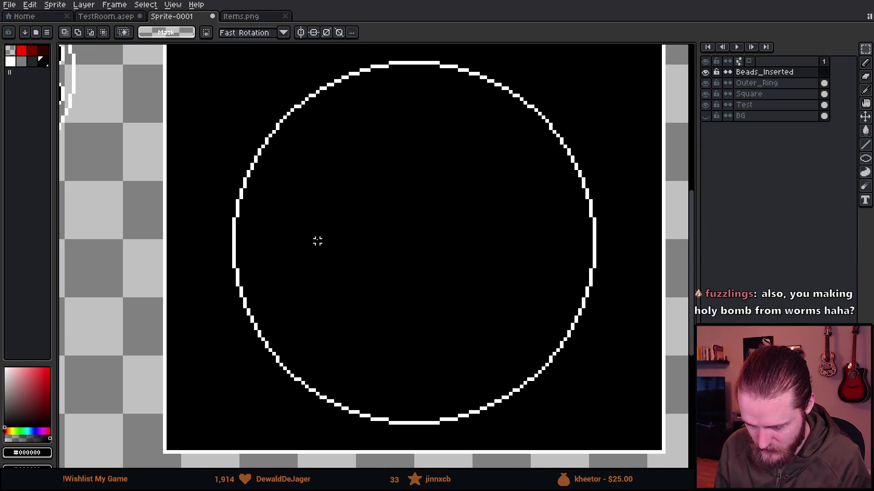
# Turn on vertical and horizontal symmetry, centre the horizontal axis on the ring, and eyedrop white.
pyautogui.click(314, 34)
pyautogui.click(316, 35)
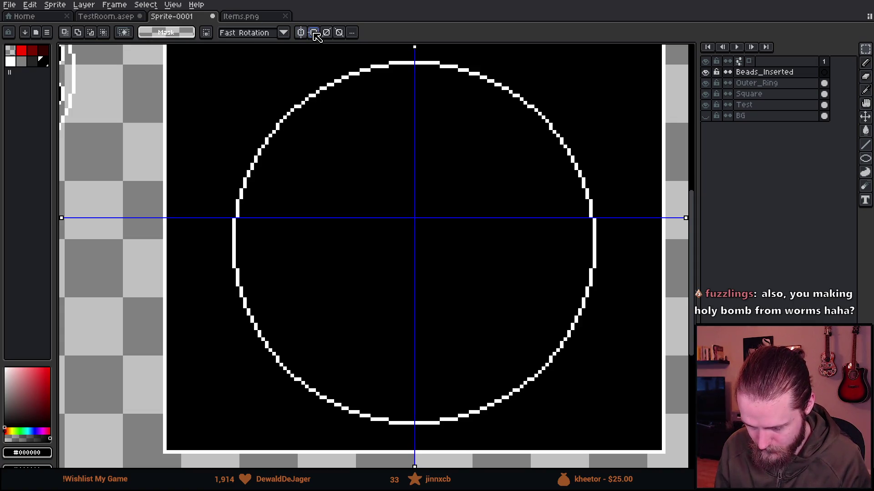
pyautogui.scroll(-1, 408, 182)
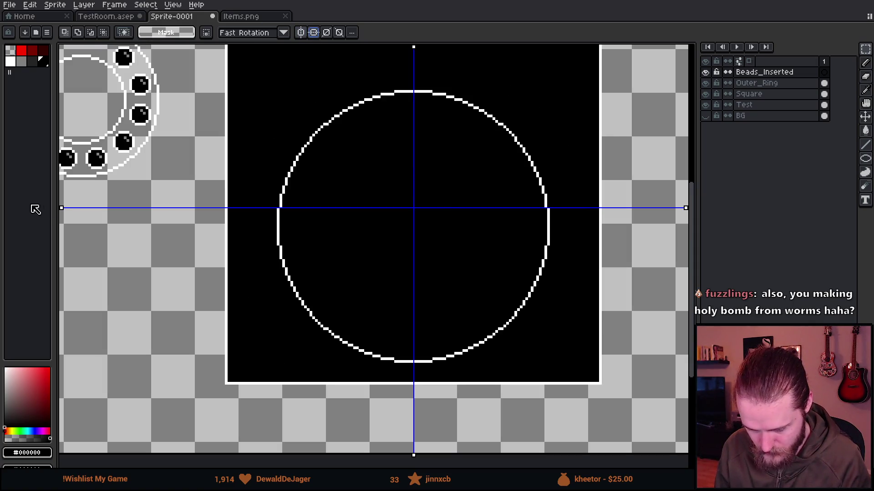
pyautogui.moveTo(62, 209); pyautogui.dragTo(61, 227)
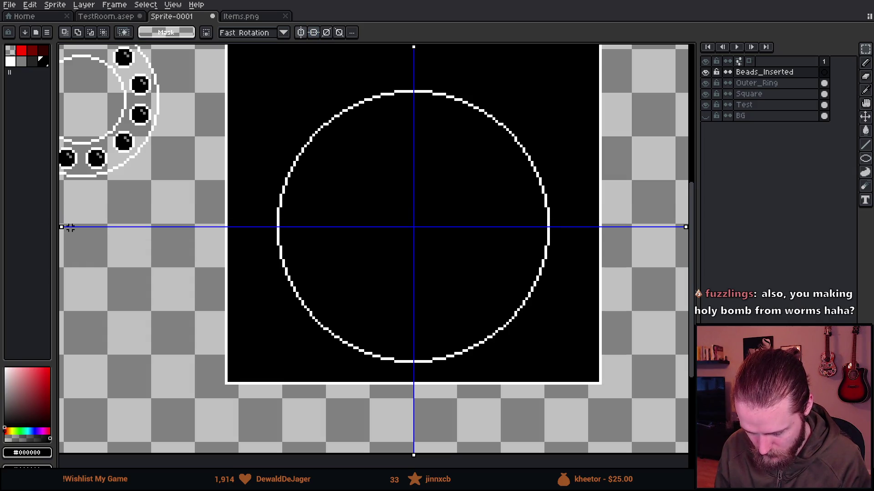
pyautogui.scroll(1, 269, 236)
pyautogui.press('b')
pyautogui.keyDown('alt'); pyautogui.click(292, 177); pyautogui.keyUp('alt')
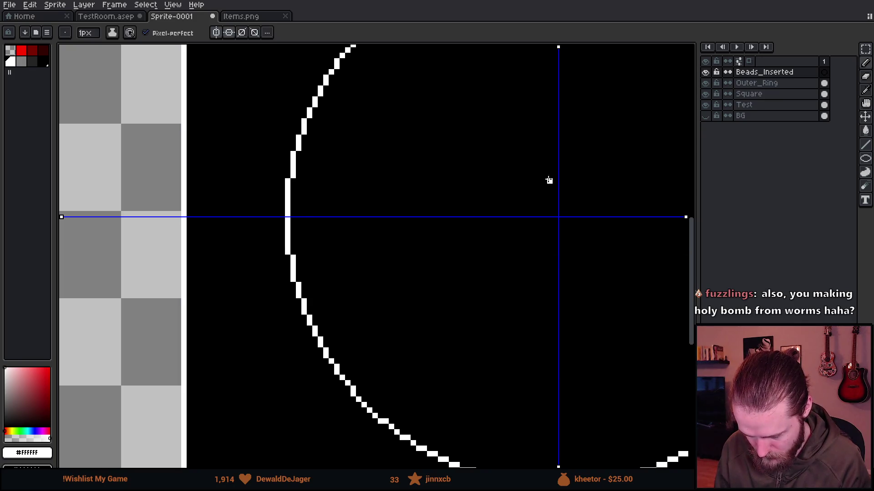
pyautogui.hotkey('ctrl', 'z')
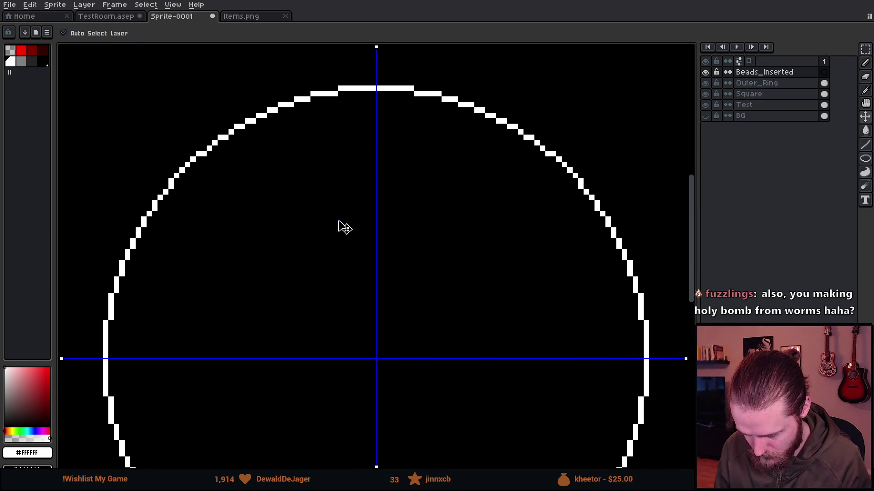
pyautogui.scroll(-3, 341, 226)
# Paste a bead copy and place it to the left of the square.
pyautogui.hotkey('ctrl', 'v')
pyautogui.moveTo(323, 278)
pyautogui.mouseDown()
pyautogui.moveTo(338, 324)
pyautogui.moveTo(370, 291)
pyautogui.moveTo(421, 314)
pyautogui.moveTo(422, 323)
pyautogui.mouseUp()
pyautogui.press('Escape')
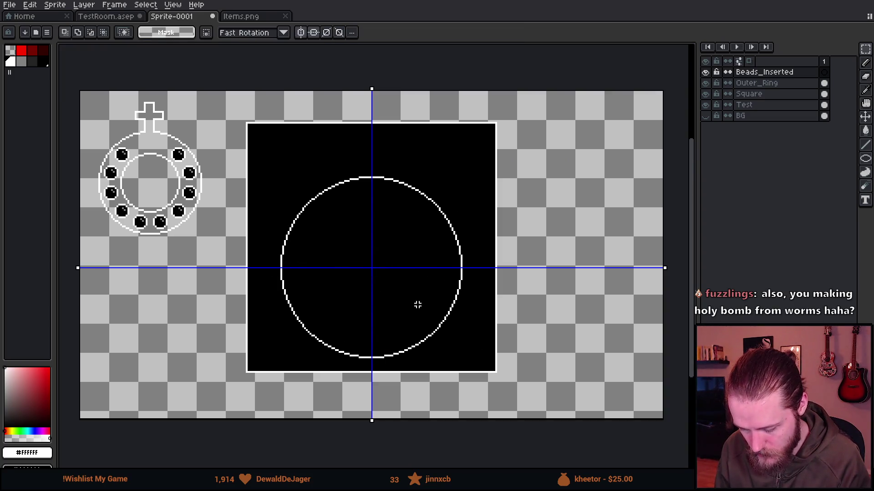
pyautogui.hotkey('ctrl', 'v')
pyautogui.moveTo(326, 288)
pyautogui.mouseDown()
pyautogui.moveTo(384, 312)
pyautogui.moveTo(203, 312)
pyautogui.moveTo(157, 368)
pyautogui.mouseUp()
# Drop the pasted bead and switch to a 12px pencil.
pyautogui.press('Return')
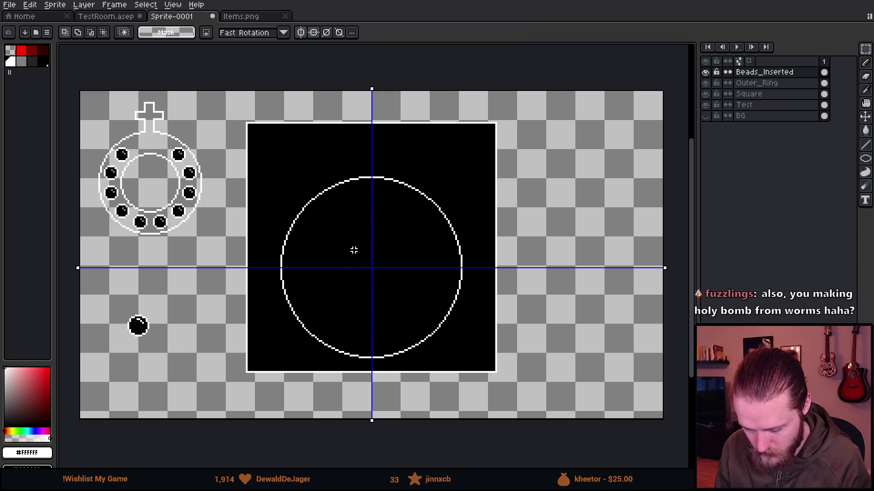
pyautogui.scroll(1, 354, 250)
pyautogui.press('b')
pyautogui.press('+')
pyautogui.press('+')
pyautogui.press('+')
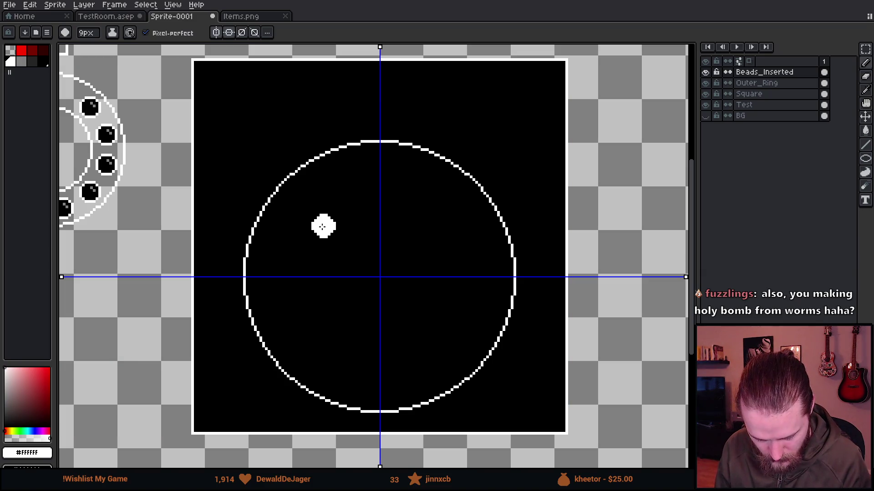
pyautogui.press('+')
pyautogui.press('+')
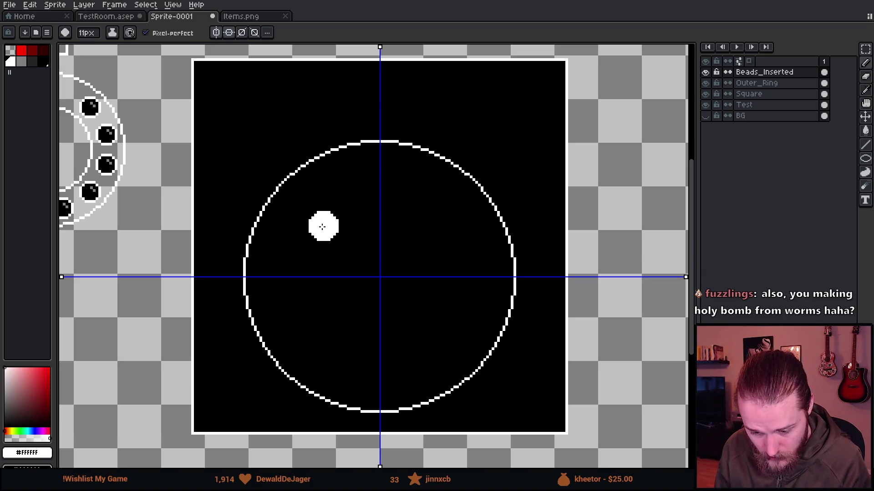
pyautogui.press('+')
pyautogui.scroll(3, 273, 262)
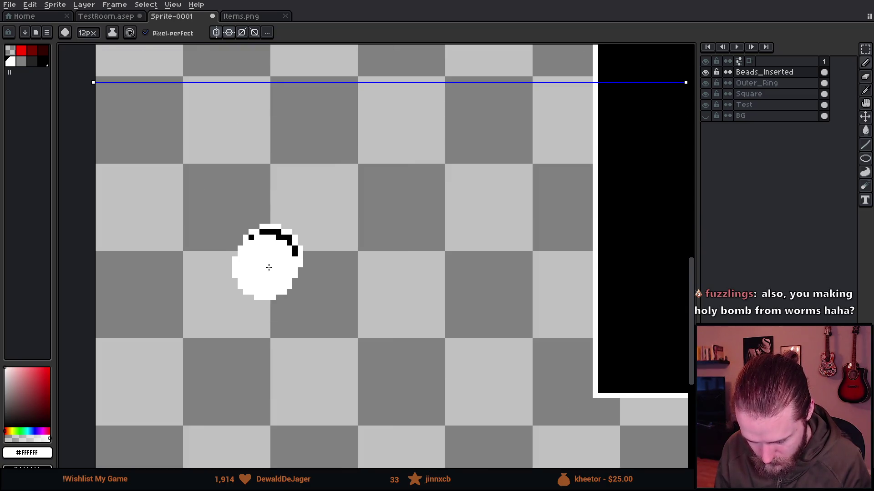
pyautogui.scroll(-3, 271, 254)
pyautogui.scroll(2, 350, 237)
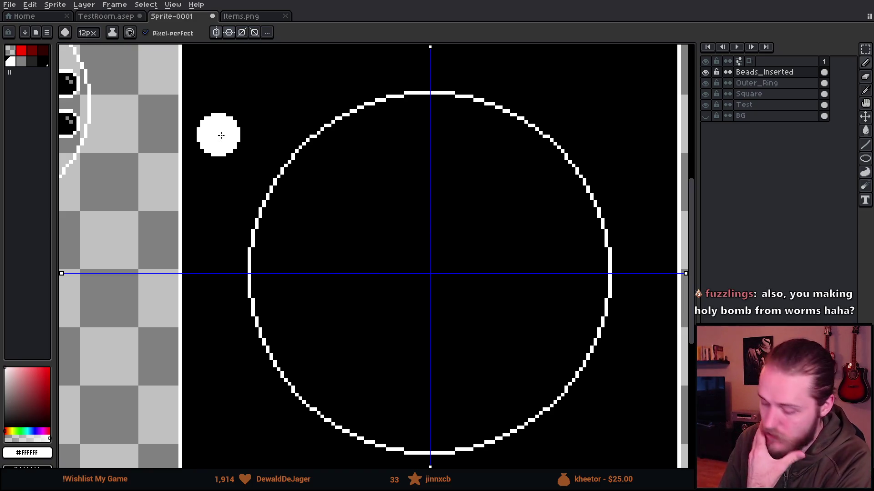
# Enable diagonal symmetry and stamp mirrored white beads inside the ring, including its diagonals.
pyautogui.click(242, 33)
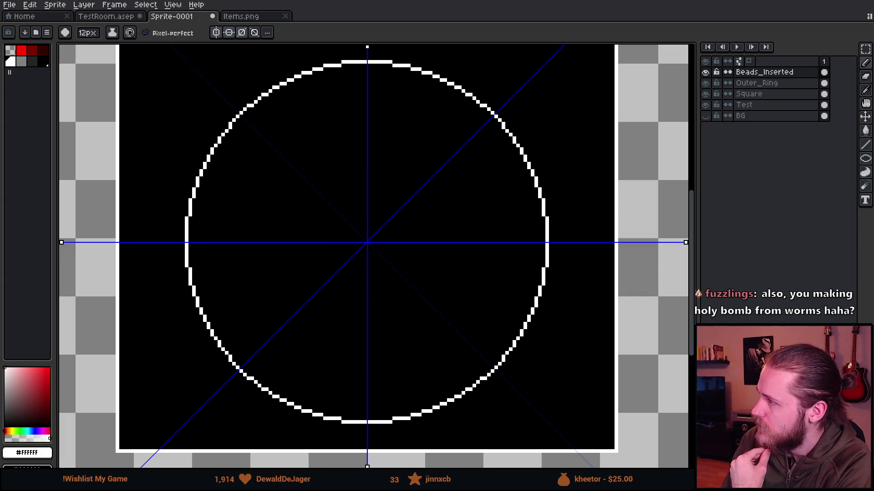
pyautogui.moveTo(337, 378); pyautogui.dragTo(310, 357)
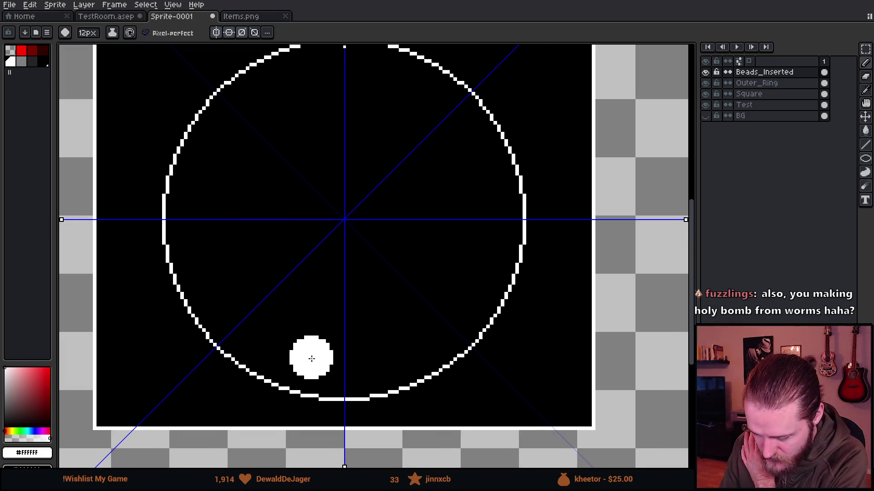
pyautogui.click(299, 362)
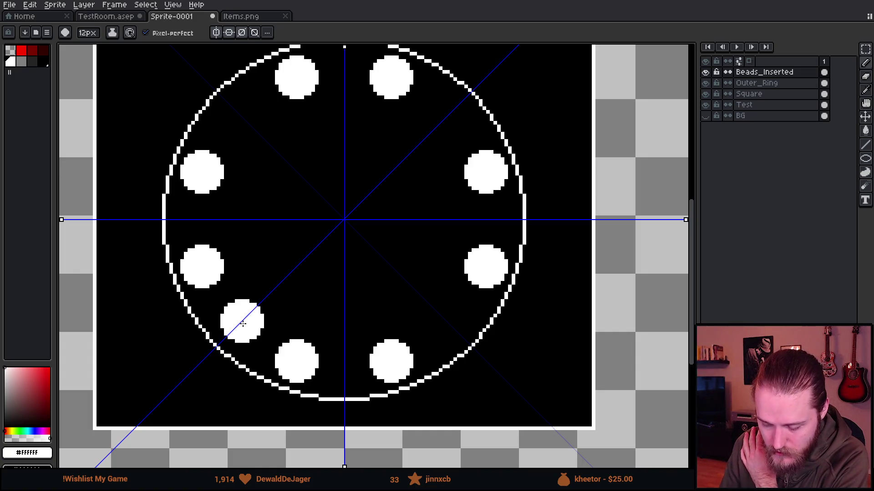
pyautogui.click(243, 323)
pyautogui.scroll(-1, 383, 353)
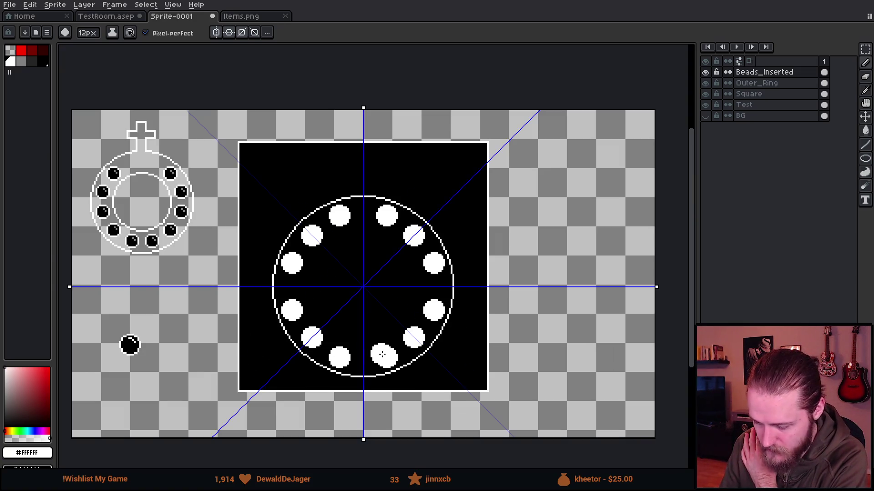
pyautogui.scroll(1, 343, 365)
# Undo the diagonal beads and restamp beads at the ring's diagonal positions.
pyautogui.hotkey('ctrl', 'z')
pyautogui.hotkey('ctrl', 'z')
pyautogui.hotkey('ctrl', 'z')
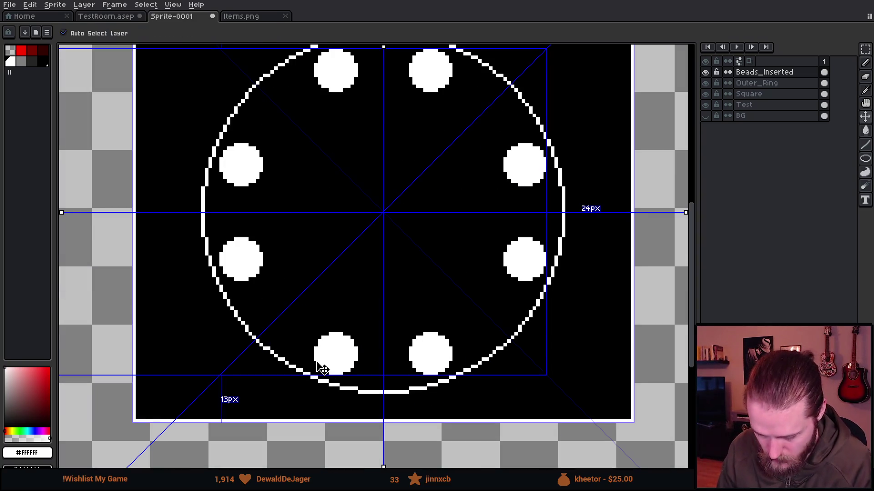
pyautogui.scroll(1, 288, 323)
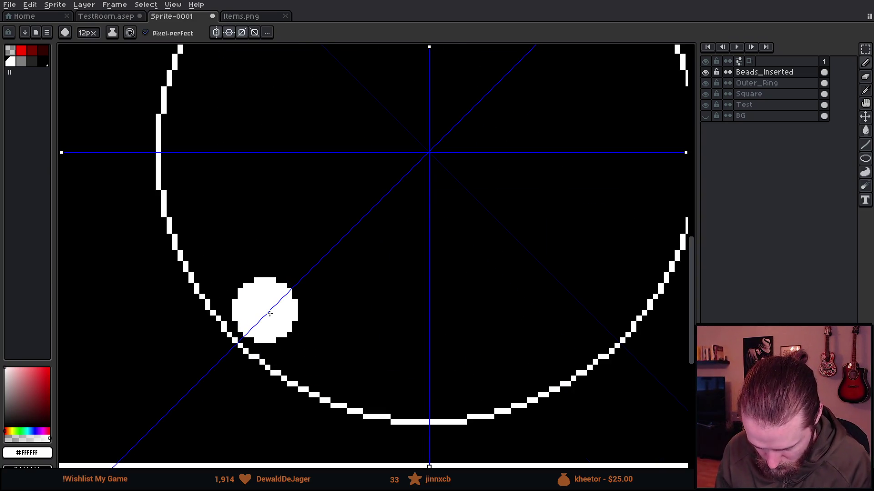
pyautogui.click(272, 313)
pyautogui.scroll(-1, 272, 313)
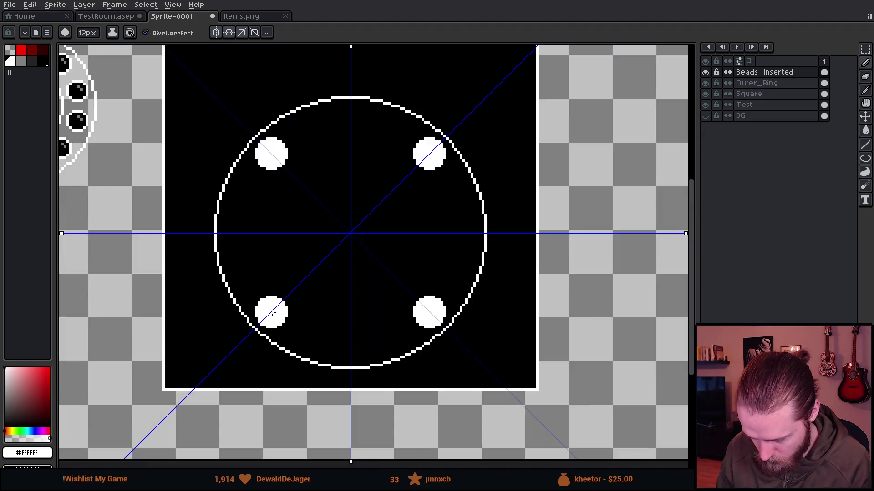
pyautogui.scroll(-1, 272, 313)
pyautogui.scroll(2, 317, 320)
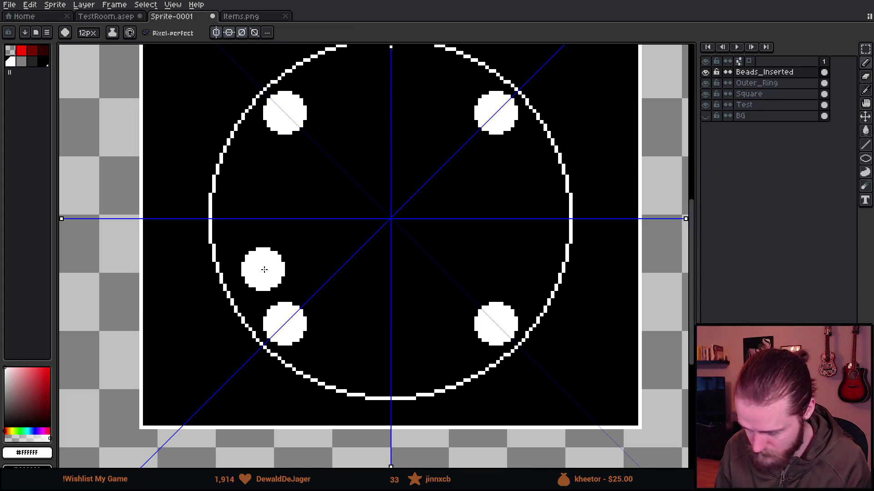
# Stamp the remaining mirrored beads at the ring's side positions.
pyautogui.scroll(1, 265, 267)
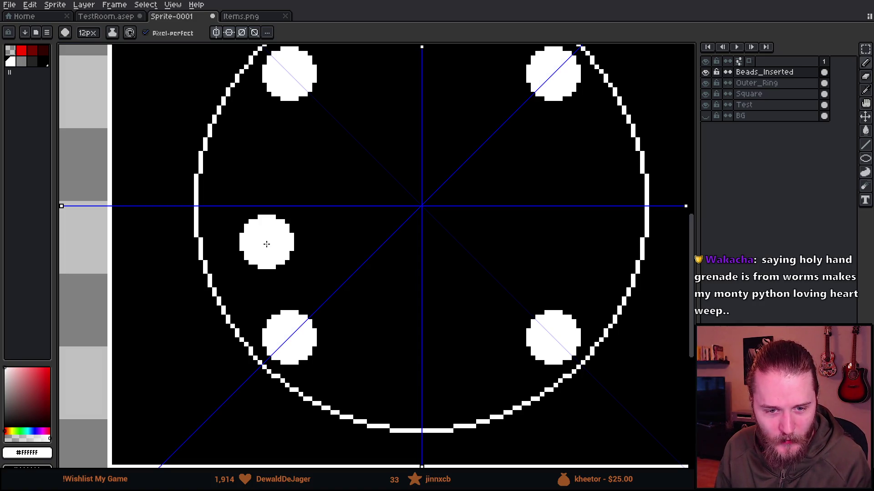
pyautogui.scroll(-4, 267, 244)
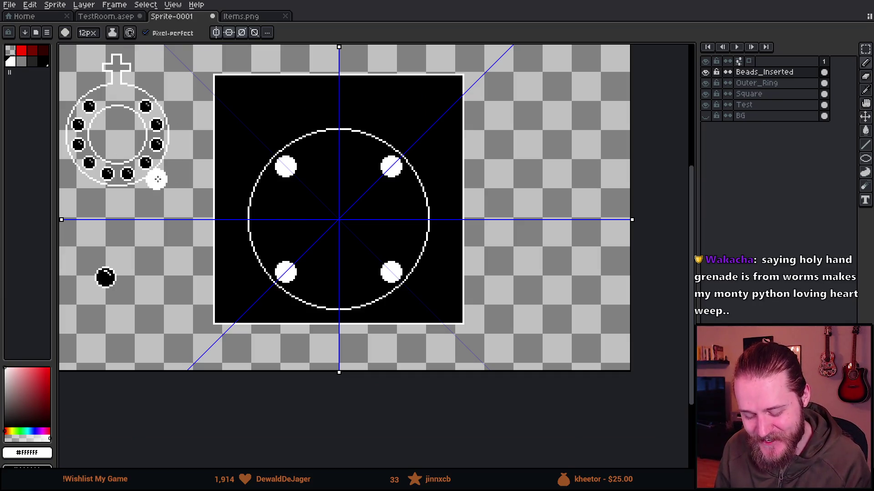
pyautogui.scroll(3, 157, 180)
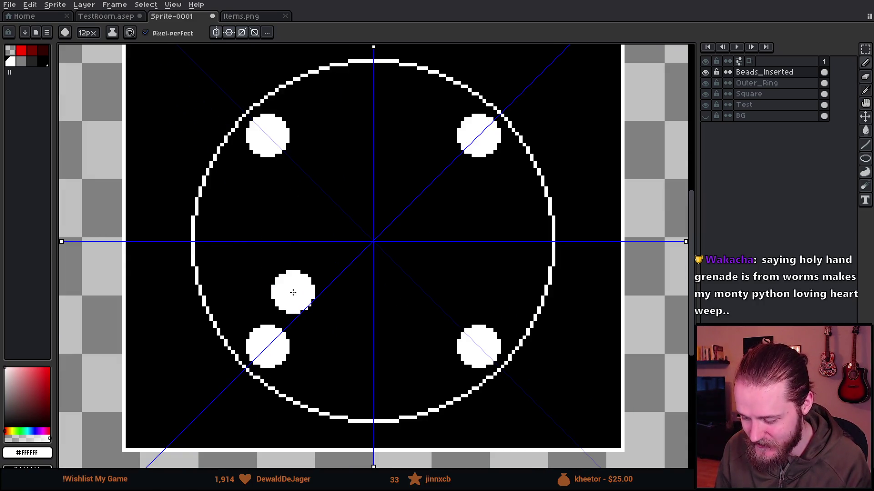
pyautogui.scroll(2, 232, 274)
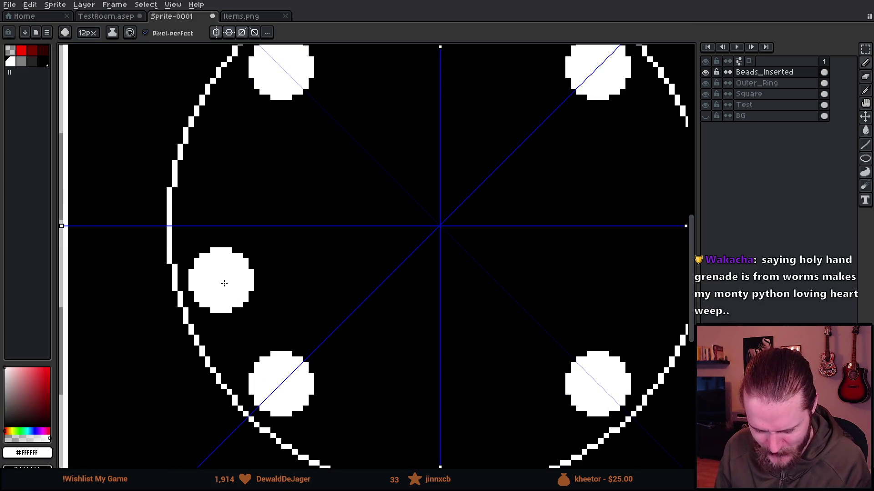
pyautogui.click(224, 283)
pyautogui.scroll(-3, 224, 283)
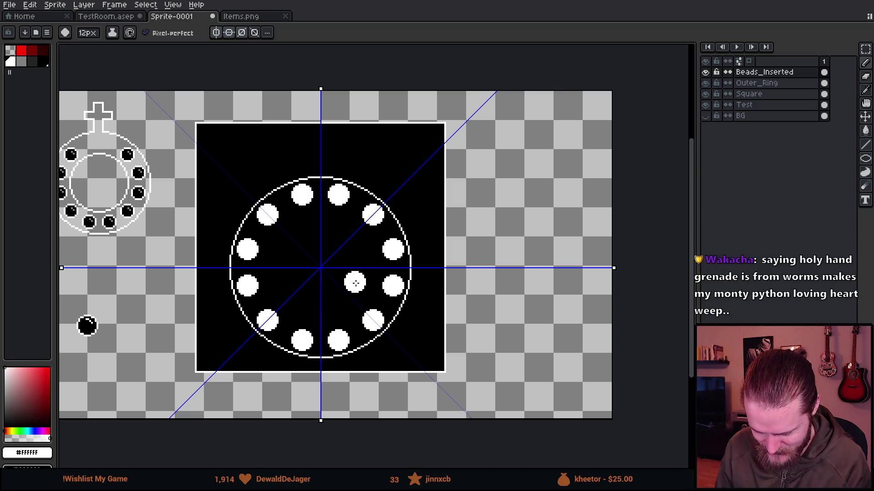
# Undo the last mirrored beads and restamp one with the resized brush.
pyautogui.scroll(3, 245, 297)
pyautogui.press('-')
pyautogui.press('-')
pyautogui.press('-')
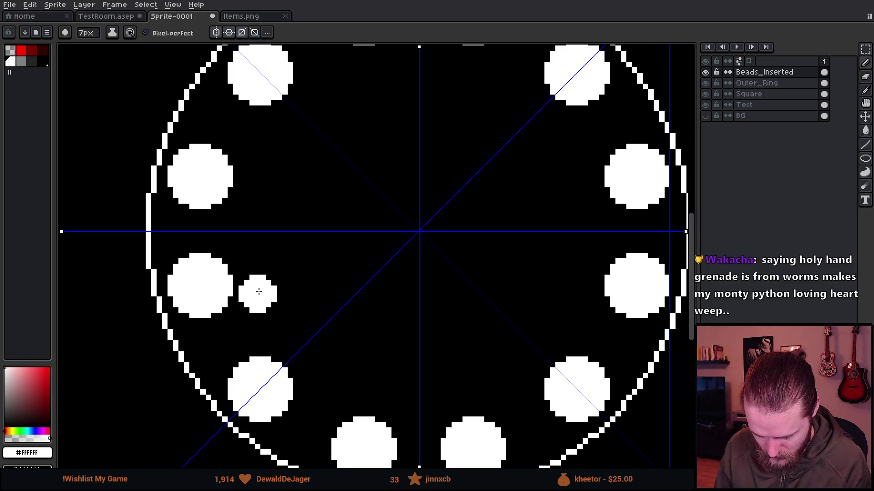
pyautogui.press('+')
pyautogui.press('+')
pyautogui.press('+')
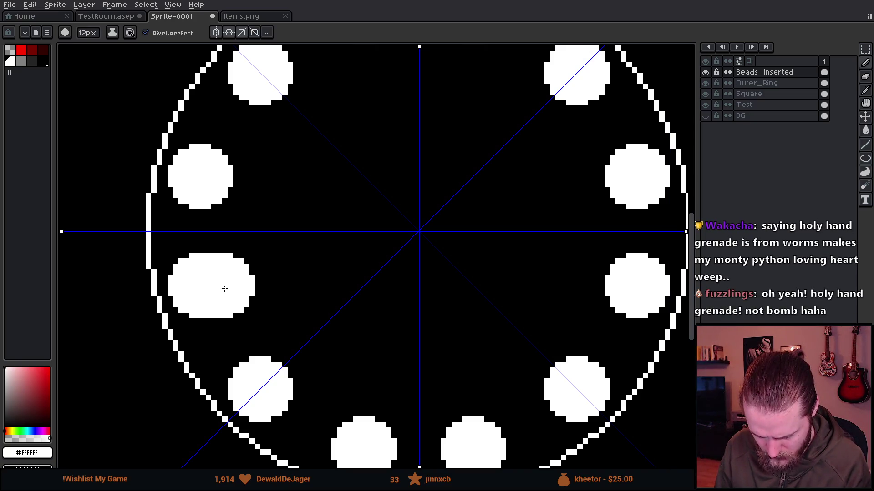
pyautogui.hotkey('ctrl', 'z')
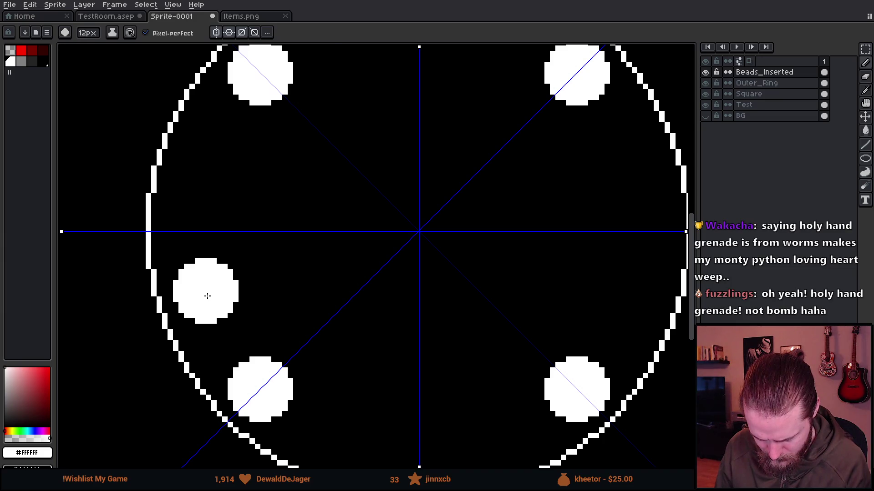
pyautogui.click(207, 295)
pyautogui.press('-')
pyautogui.press('-')
pyautogui.press('-')
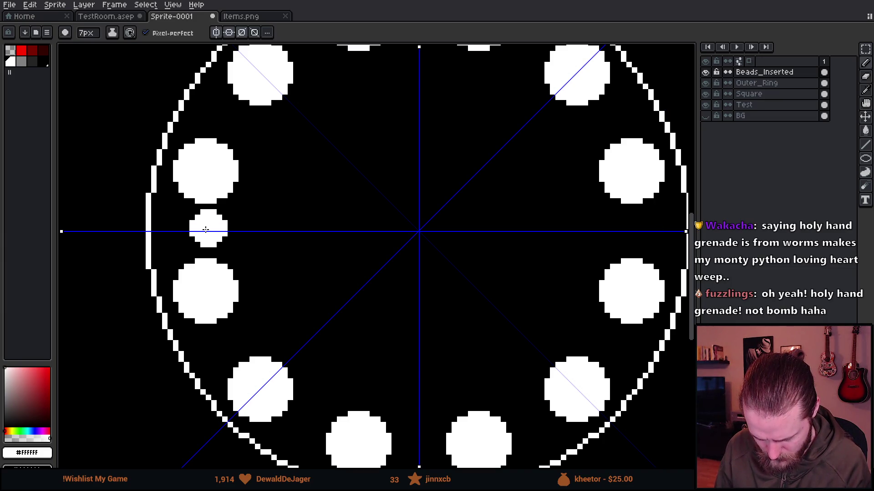
pyautogui.press('+')
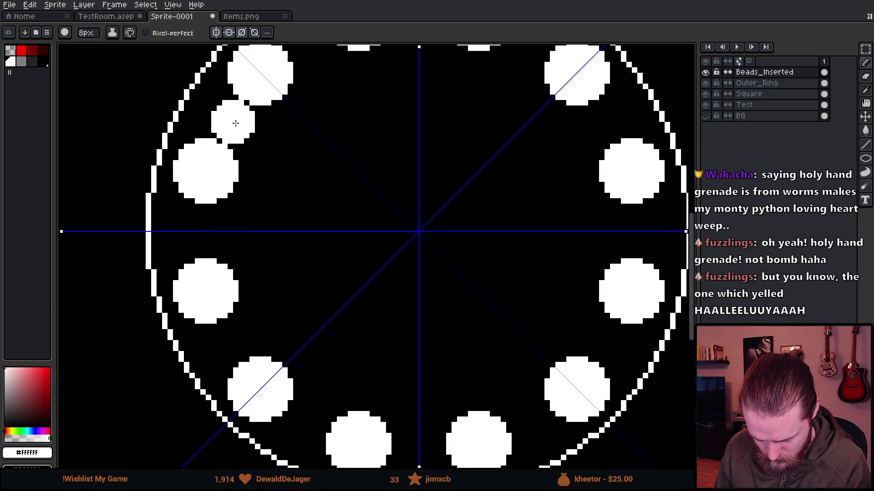
pyautogui.scroll(-5, 203, 230)
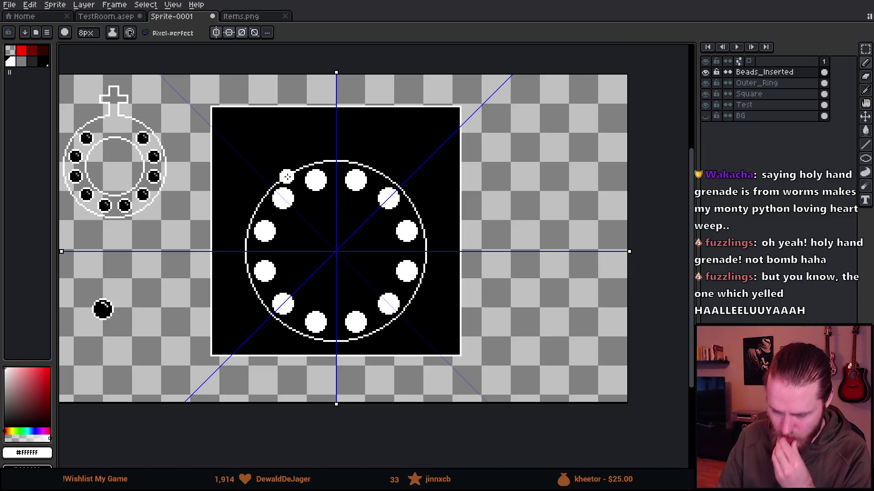
pyautogui.scroll(1, 287, 176)
# Turn off vertical, horizontal and diagonal mirror symmetry.
pyautogui.moveTo(388, 269); pyautogui.dragTo(366, 251)
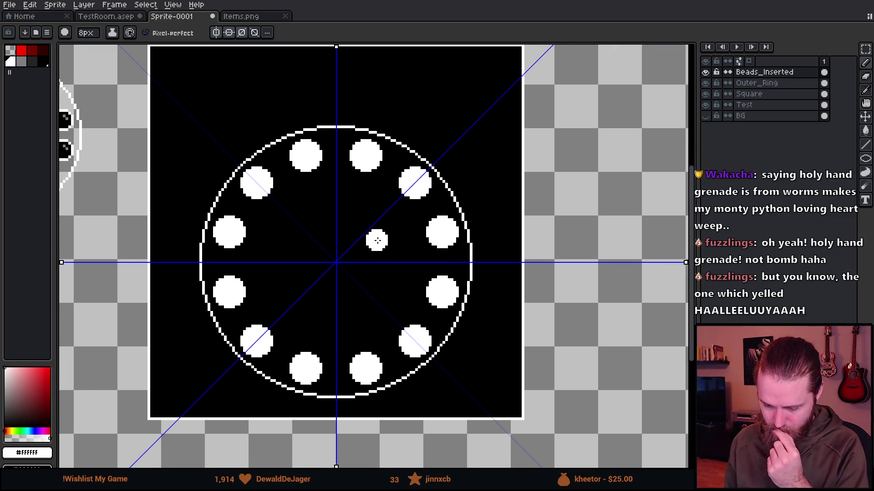
pyautogui.click(216, 32)
pyautogui.click(229, 32)
pyautogui.click(242, 32)
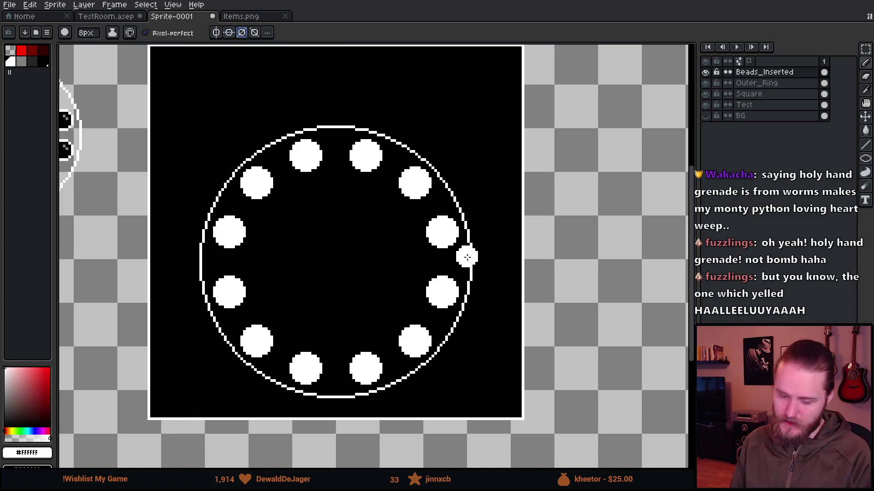
# Try erasing the two top beads with a smaller eraser, then undo it.
pyautogui.press('e')
pyautogui.press('-')
pyautogui.press('-')
pyautogui.press('-')
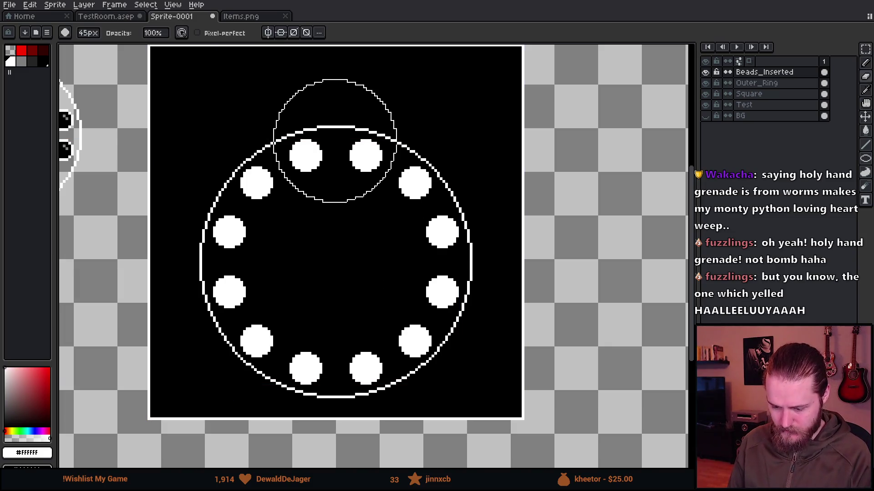
pyautogui.click(335, 158)
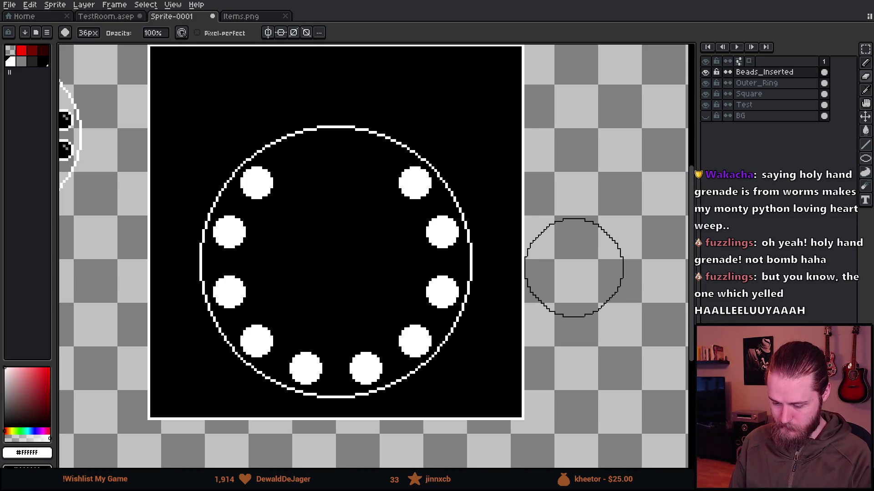
pyautogui.hotkey('ctrl', 'z')
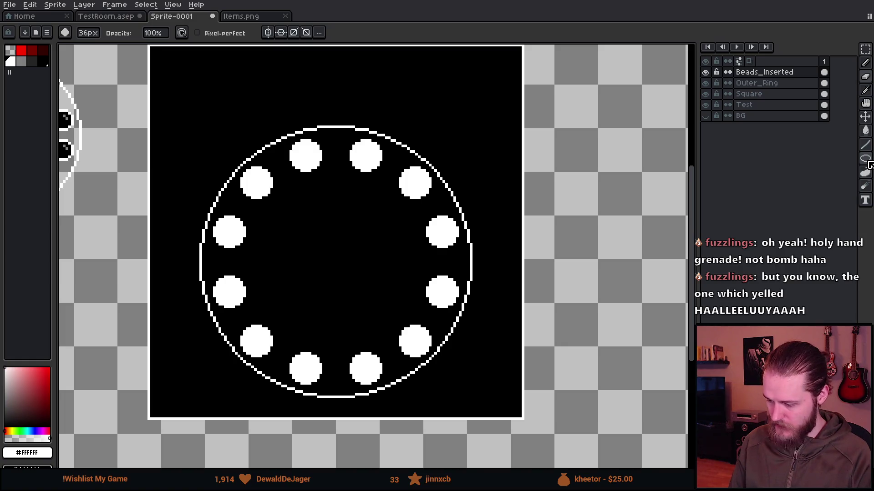
# Add a new layer named Inner_Ring above the beads.
pyautogui.hotkey('shift', 'n')
pyautogui.doubleClick(784, 73)
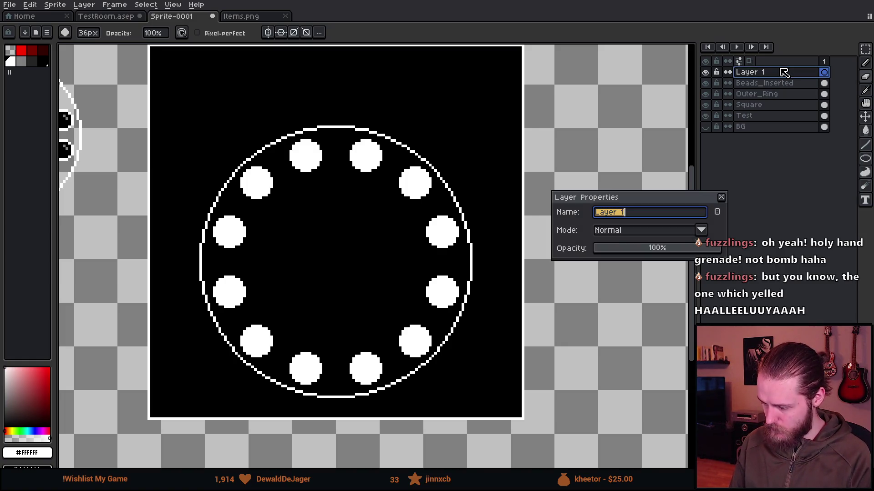
pyautogui.write('Inner_Ring')
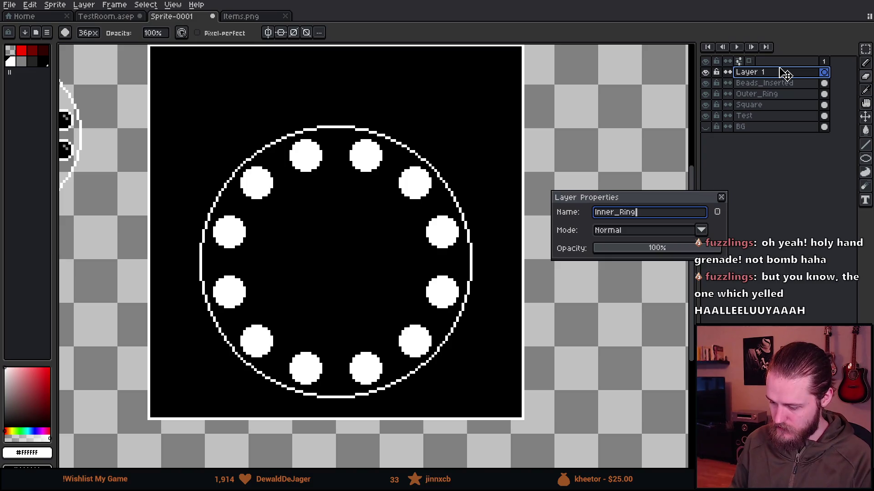
pyautogui.press('Return')
pyautogui.click(10, 62)
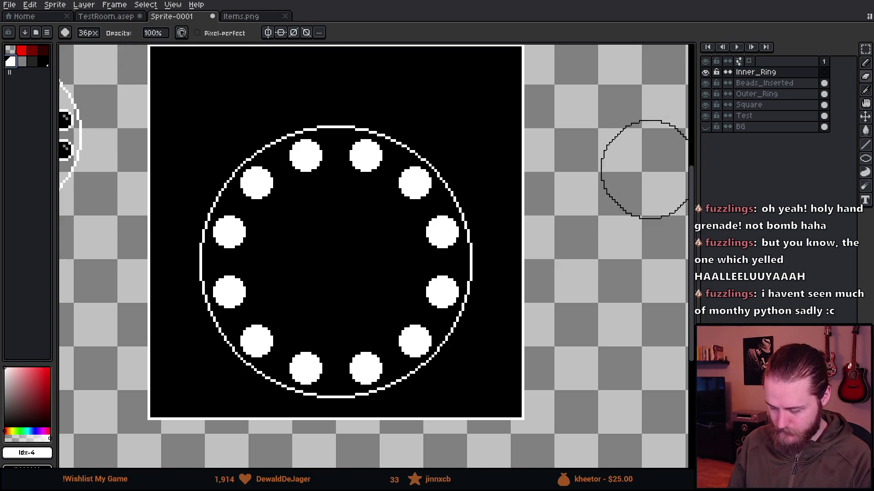
# Draw a white inner circle inside the beads with the Ellipse tool, redoing the first attempt.
pyautogui.click(862, 157)
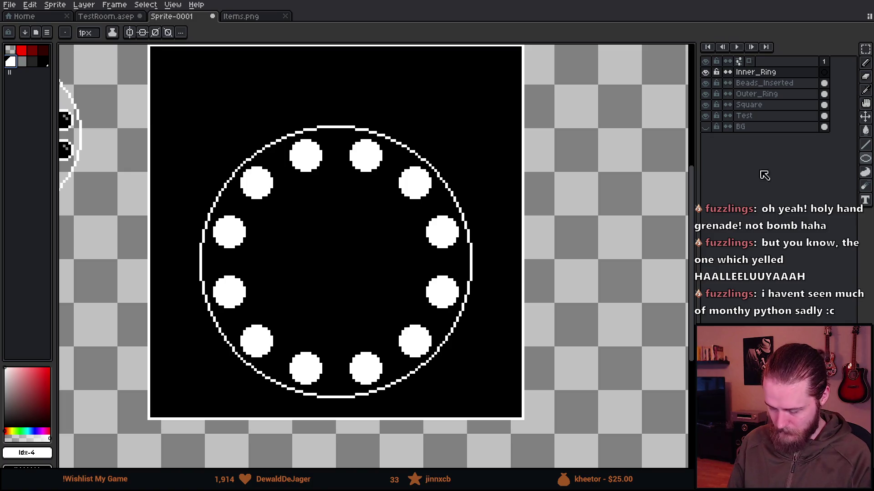
pyautogui.scroll(2, 273, 242)
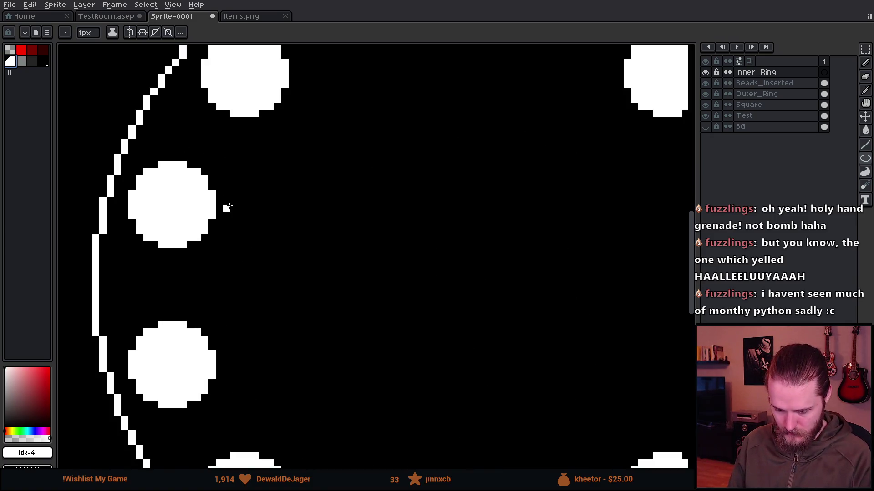
pyautogui.moveTo(226, 208)
pyautogui.mouseDown()
pyautogui.moveTo(275, 400)
pyautogui.moveTo(260, 451)
pyautogui.moveTo(269, 429)
pyautogui.moveTo(251, 314)
pyautogui.moveTo(264, 400)
pyautogui.moveTo(439, 409)
pyautogui.moveTo(449, 467)
pyautogui.mouseUp()
pyautogui.scroll(-1, 273, 400)
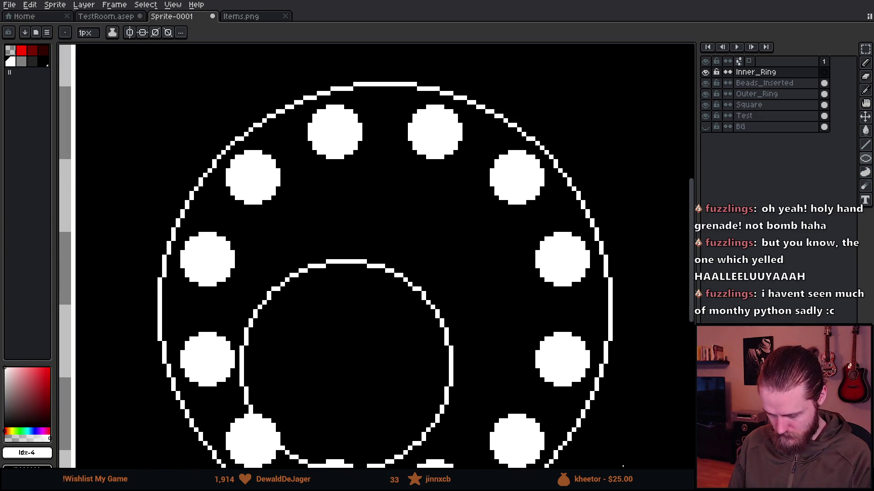
pyautogui.hotkey('ctrl', 'z')
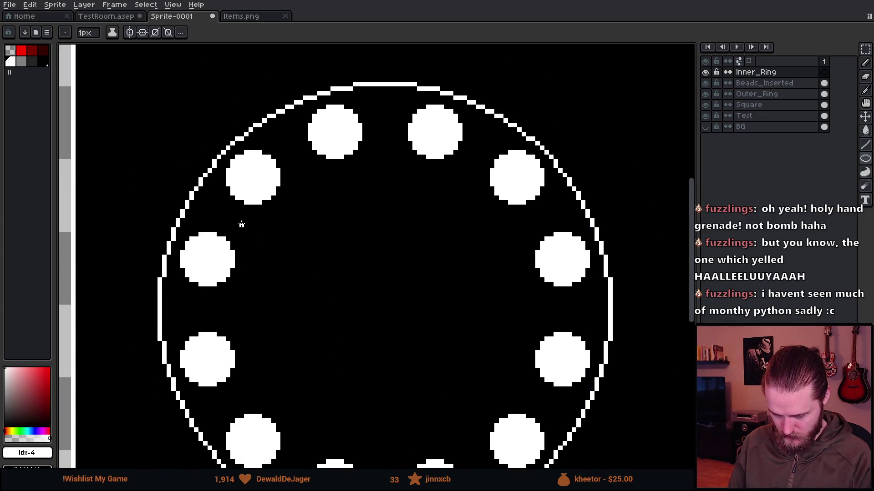
pyautogui.moveTo(242, 224)
pyautogui.mouseDown()
pyautogui.moveTo(401, 400)
pyautogui.moveTo(500, 466)
pyautogui.moveTo(665, 467)
pyautogui.mouseUp()
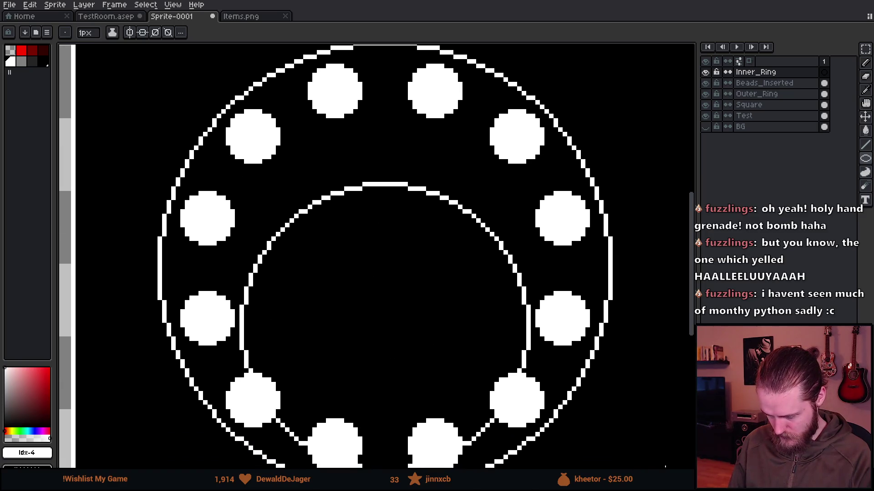
# Move the inner circle up and slightly right to centre it in the ring.
pyautogui.press('v')
pyautogui.moveTo(384, 381); pyautogui.dragTo(384, 310)
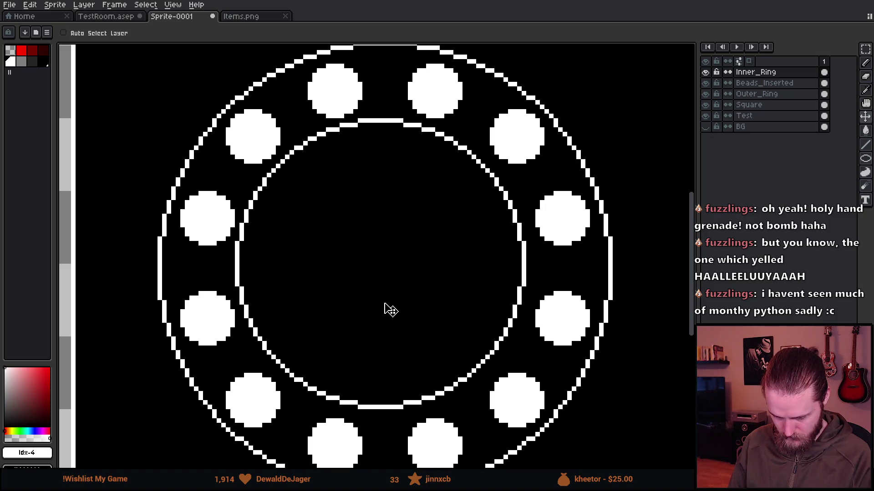
pyautogui.moveTo(384, 310); pyautogui.dragTo(383, 315)
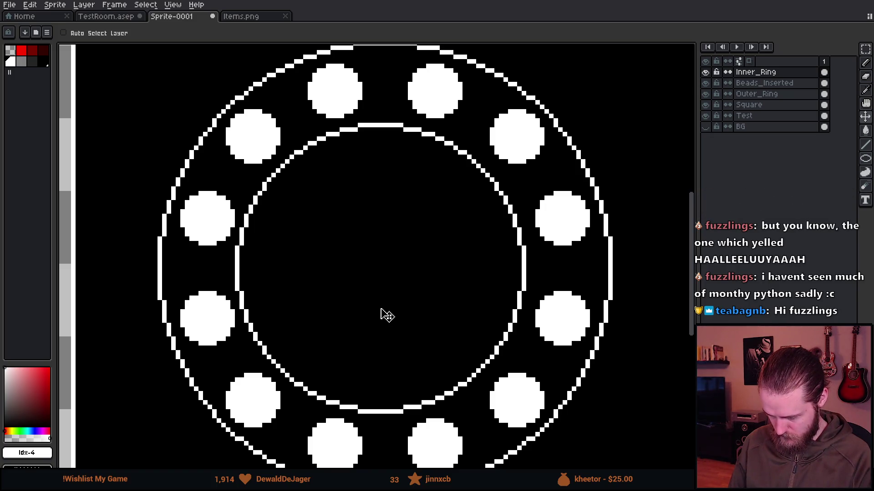
pyautogui.moveTo(384, 314); pyautogui.dragTo(390, 314)
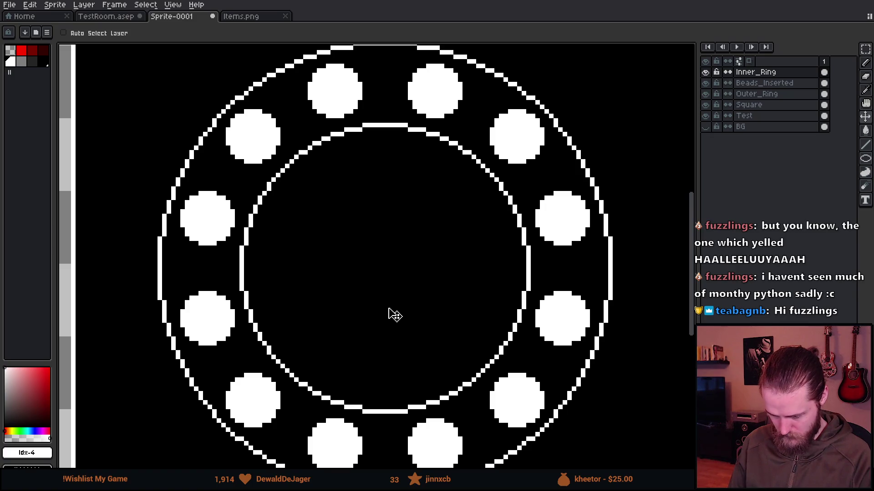
pyautogui.scroll(-5, 395, 315)
pyautogui.scroll(3, 433, 318)
pyautogui.scroll(-1, 425, 312)
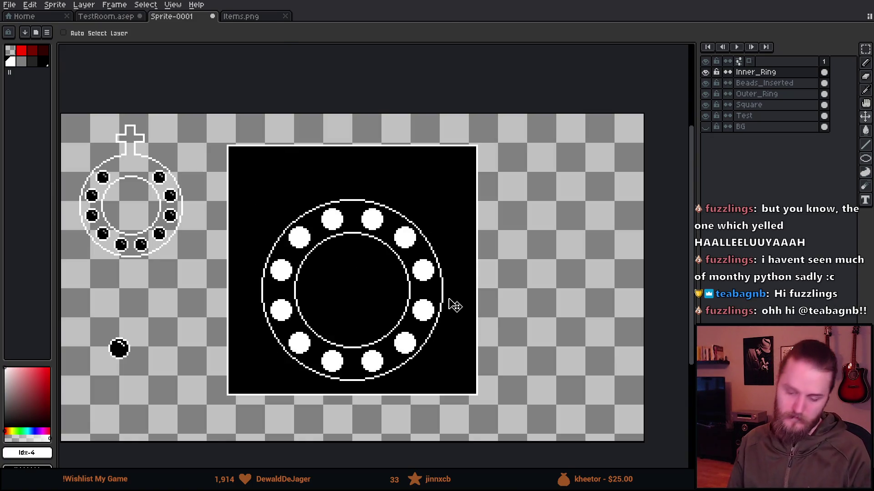
pyautogui.scroll(1, 410, 326)
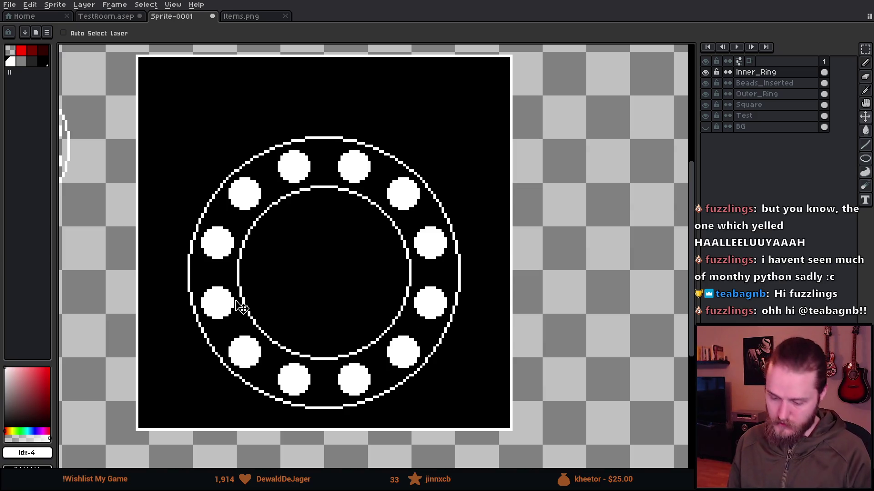
pyautogui.scroll(-1, 230, 309)
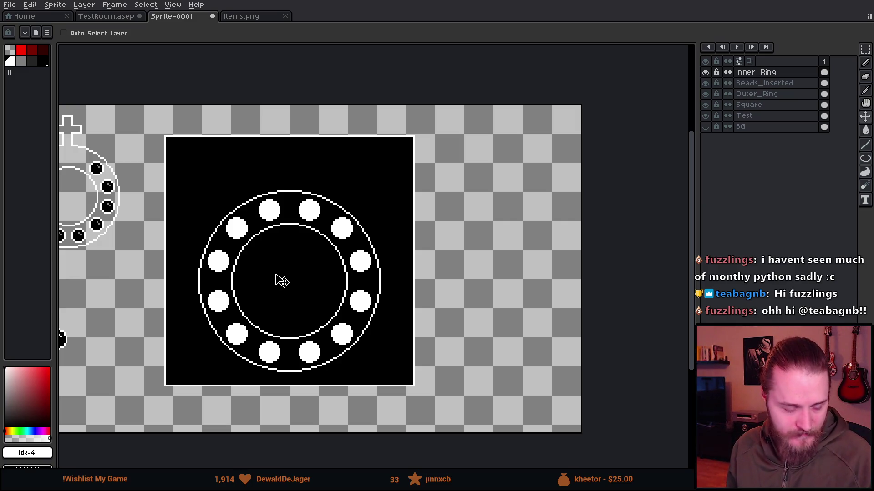
pyautogui.scroll(-1, 291, 284)
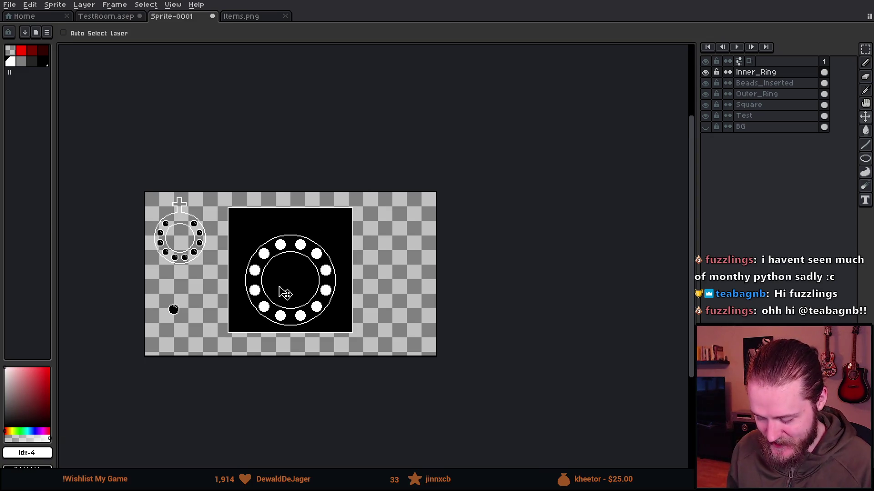
pyautogui.scroll(2, 282, 291)
pyautogui.scroll(-1, 335, 267)
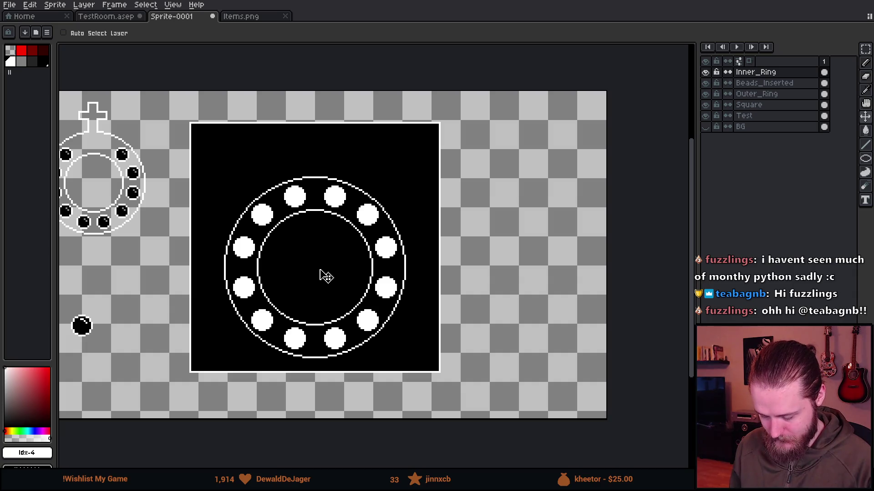
pyautogui.scroll(3, 210, 207)
pyautogui.scroll(2, 324, 137)
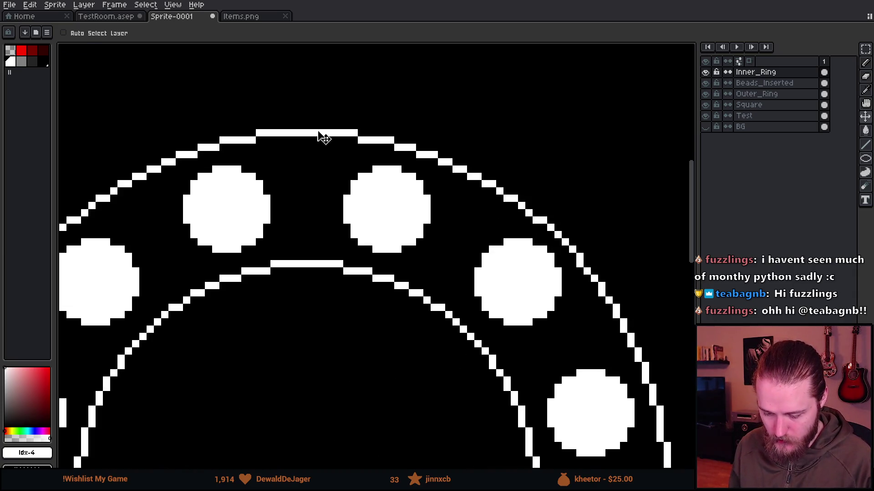
pyautogui.scroll(-2, 242, 192)
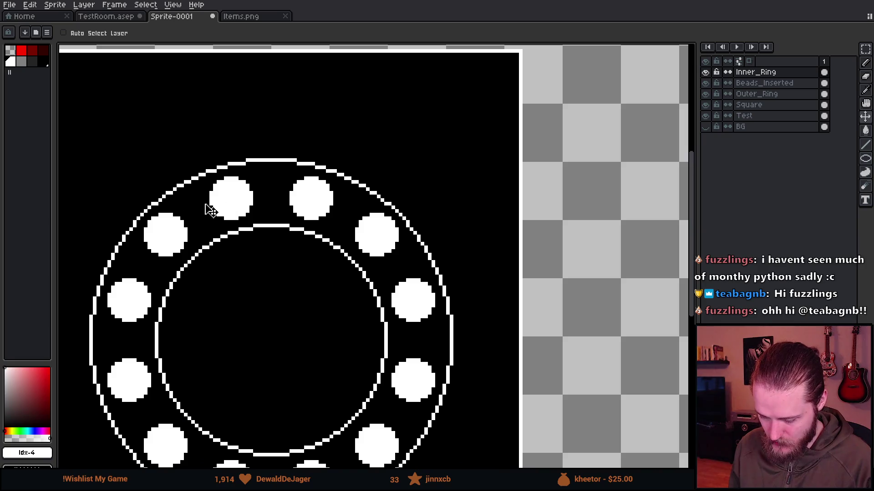
pyautogui.scroll(-2, 357, 241)
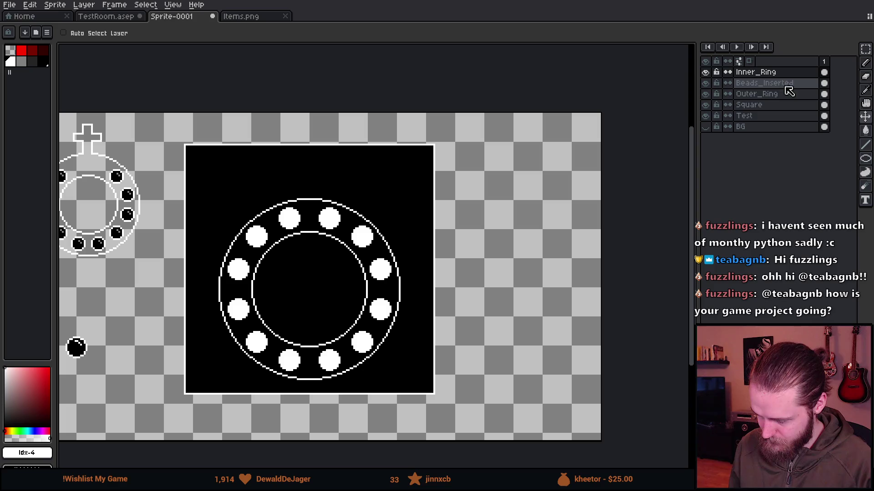
# Duplicate Outer_Ring, hide the original, and select Outer_Ring Copy for editing.
pyautogui.click(765, 93)
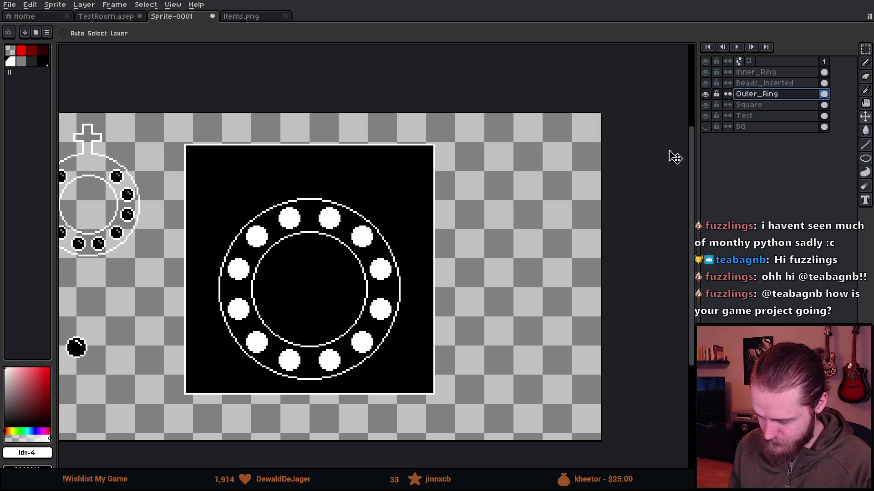
pyautogui.rightClick(771, 94)
pyautogui.rightClick(765, 101)
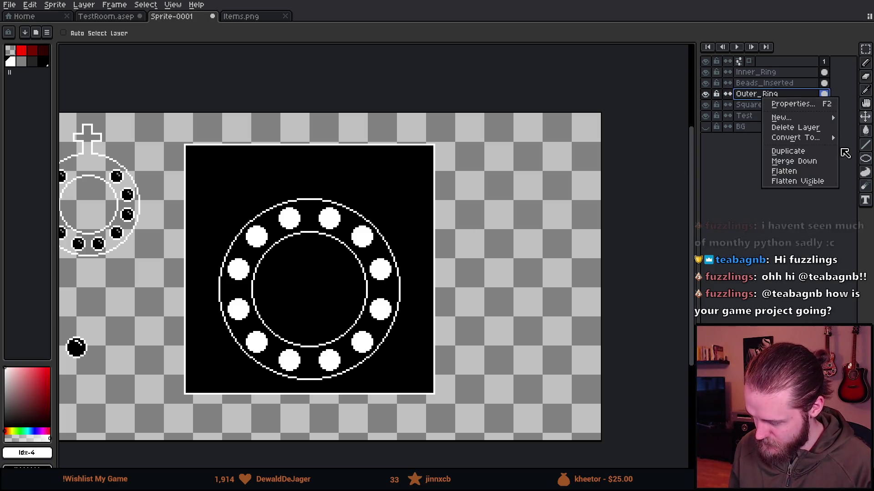
pyautogui.click(813, 156)
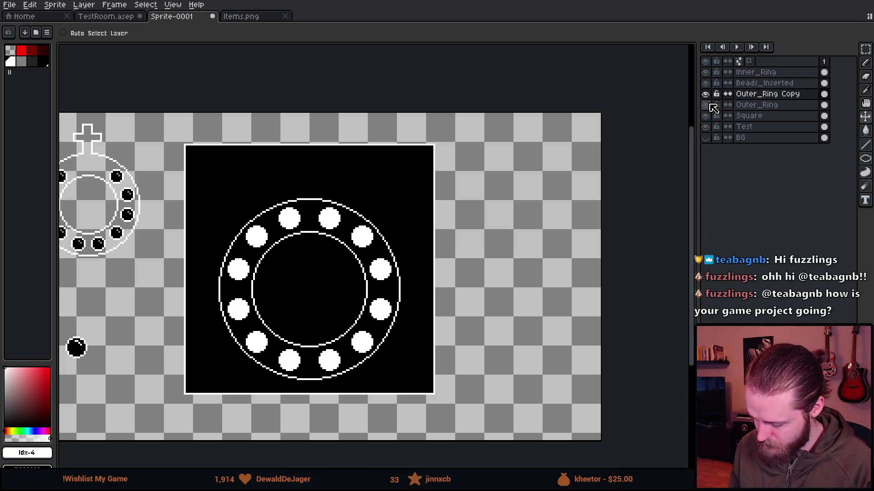
pyautogui.click(706, 105)
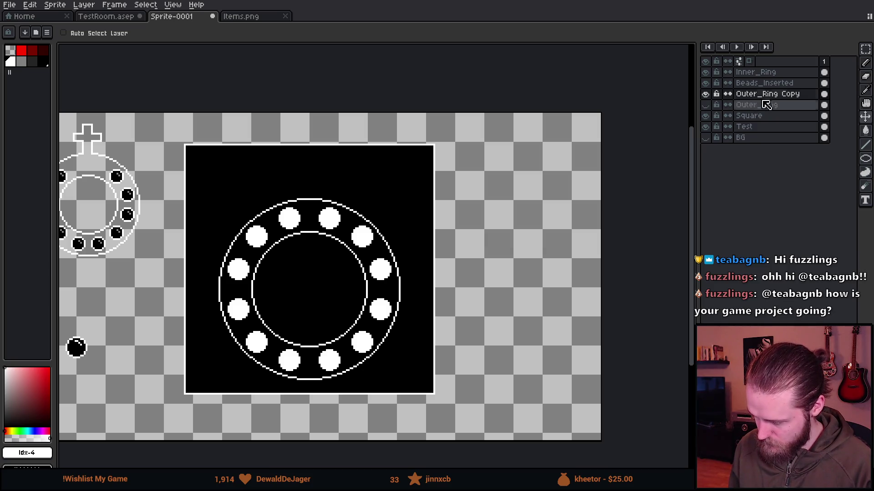
pyautogui.click(766, 94)
# Erase the outer ring edge beside the upper-left bead with 1px then 6px eraser.
pyautogui.scroll(4, 230, 235)
pyautogui.press('e')
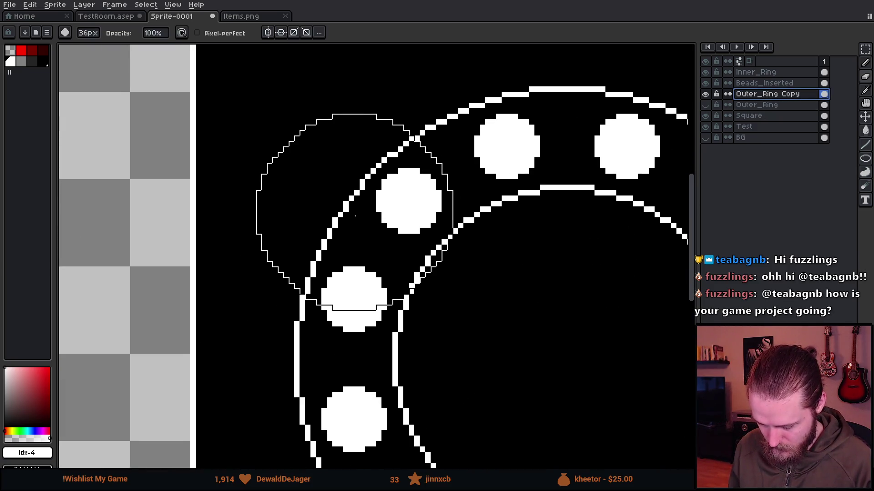
pyautogui.scroll(4, 351, 214)
pyautogui.scroll(-2, 425, 154)
pyautogui.scroll(2, 390, 176)
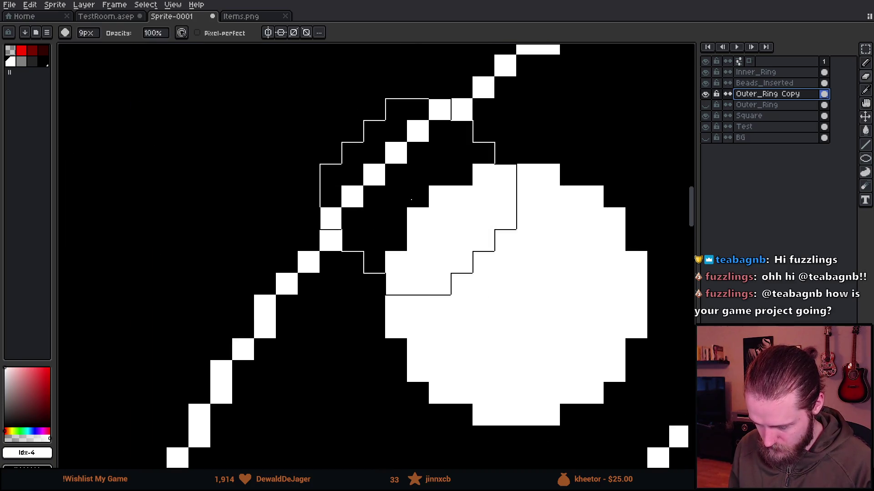
pyautogui.press('-')
pyautogui.press('-')
pyautogui.press('-')
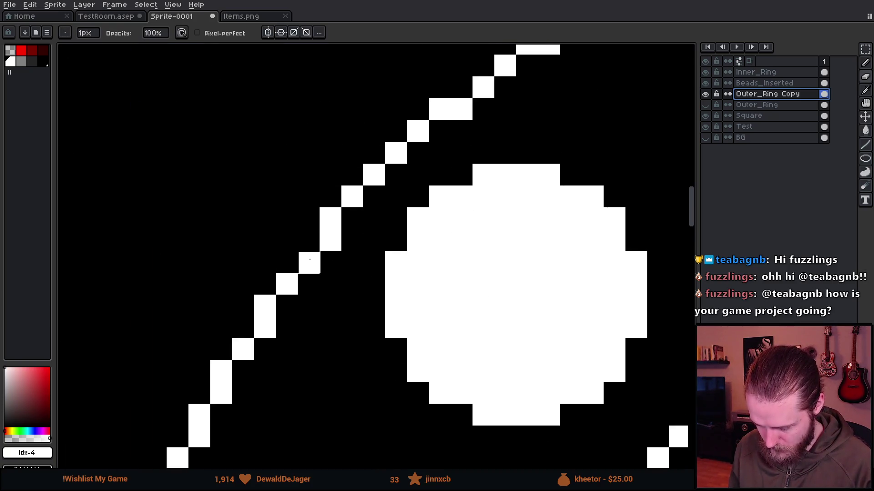
pyautogui.moveTo(309, 259); pyautogui.dragTo(267, 329)
pyautogui.scroll(-3, 285, 282)
pyautogui.scroll(2, 286, 285)
pyautogui.press('+')
pyautogui.press('+')
pyautogui.press('+')
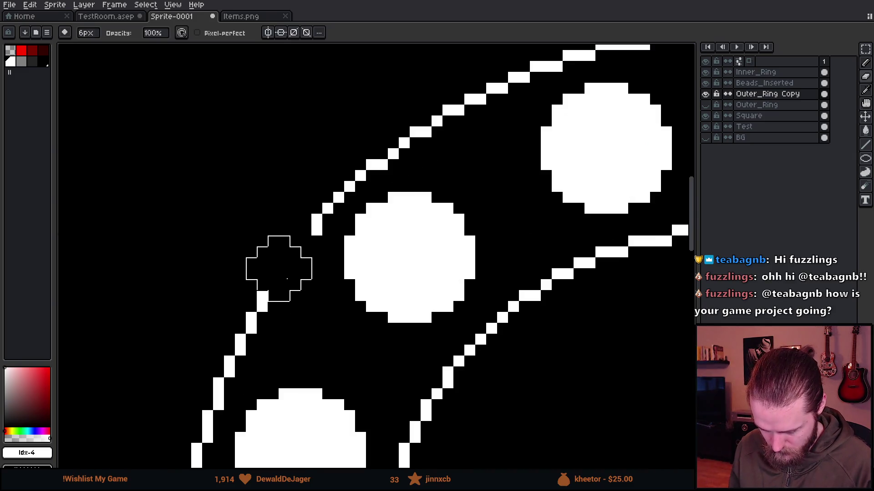
pyautogui.moveTo(287, 278)
pyautogui.mouseDown()
pyautogui.moveTo(242, 306)
pyautogui.moveTo(232, 361)
pyautogui.mouseUp()
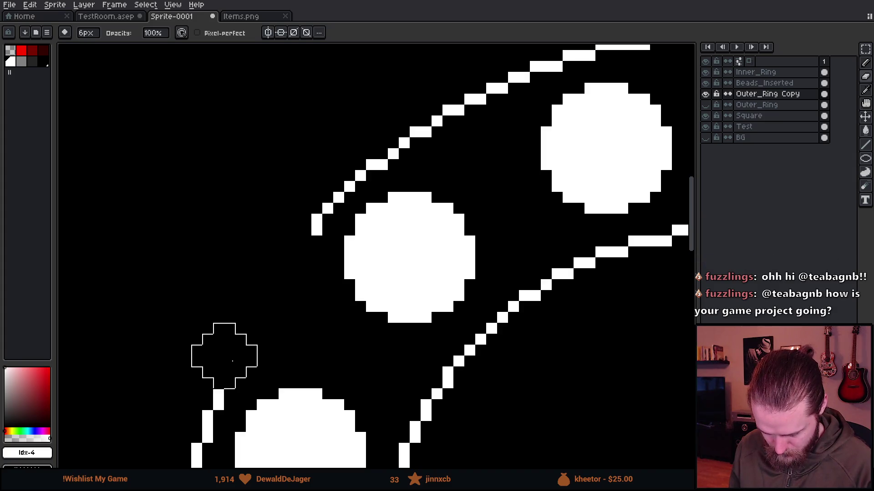
# Pencil a white edge pixel, then undo the recent edge edits.
pyautogui.press('b')
pyautogui.scroll(1, 247, 382)
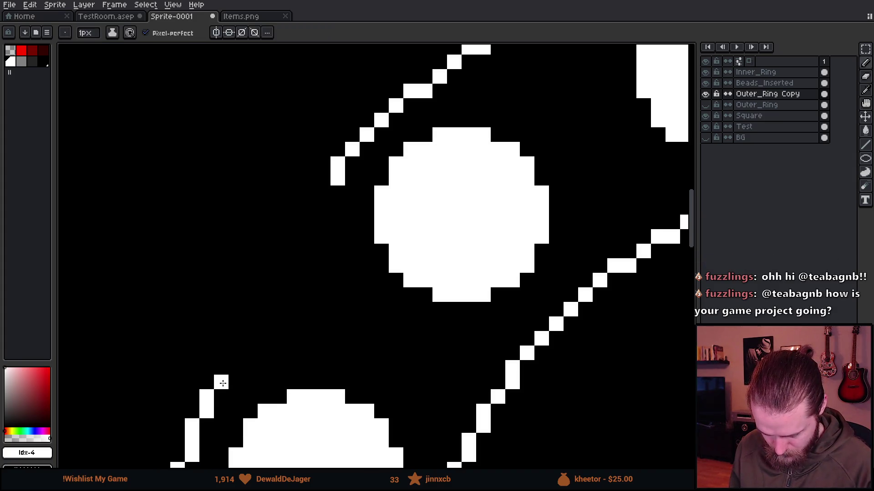
pyautogui.click(236, 367)
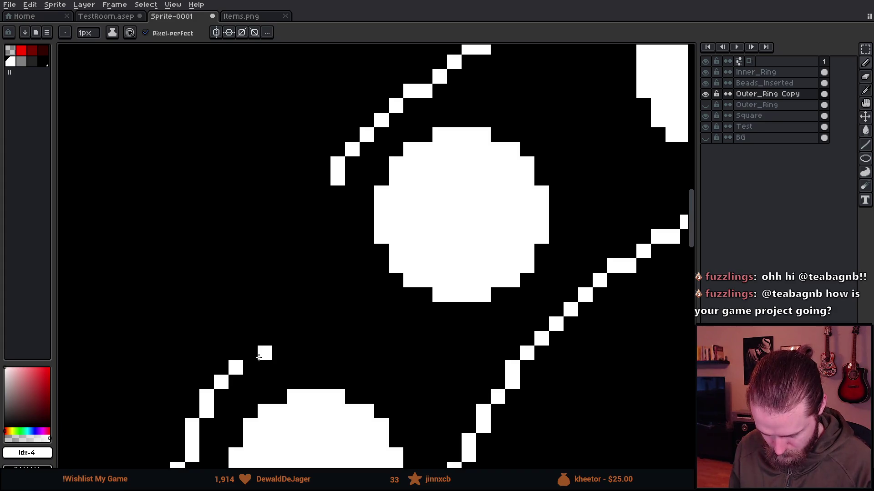
pyautogui.moveTo(251, 357); pyautogui.dragTo(290, 257)
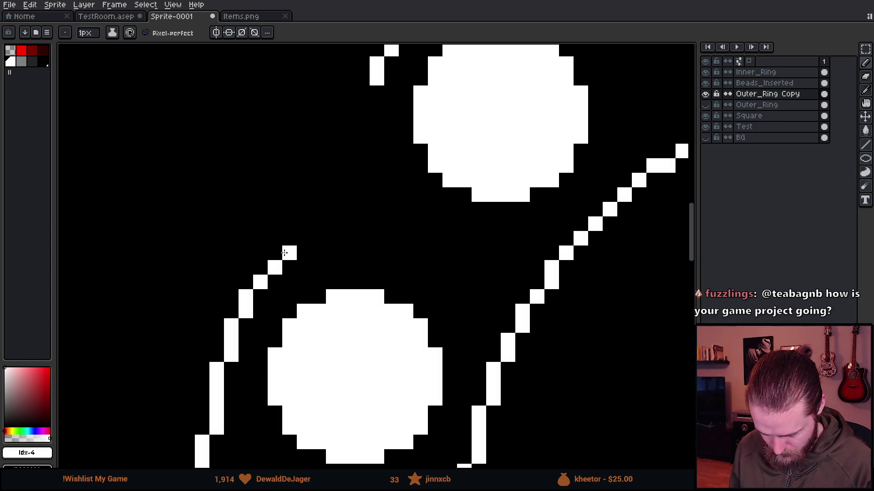
pyautogui.press('v')
pyautogui.hotkey('ctrl', 'z')
pyautogui.hotkey('ctrl', 'z')
pyautogui.hotkey('ctrl', 'y')
pyautogui.press('e')
pyautogui.press('v')
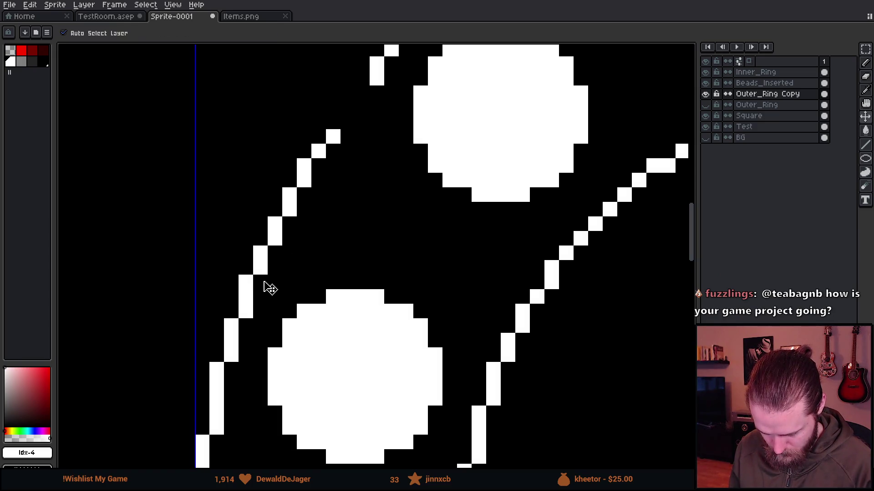
pyautogui.hotkey('ctrl', 'z')
pyautogui.press('e')
pyautogui.press('b')
pyautogui.hotkey('ctrl', 'z')
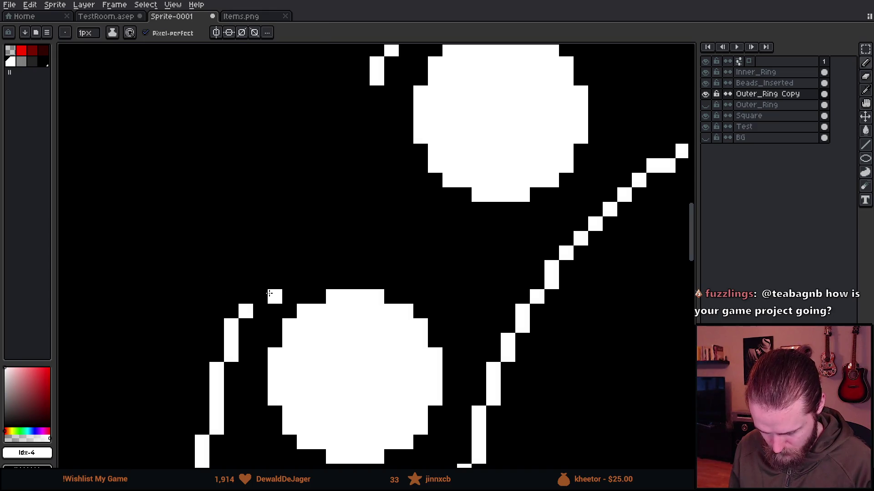
# Pencil a new white ring edge diagonally up-right, fixing stray pixels with the eraser.
pyautogui.click(260, 297)
pyautogui.click(275, 282)
pyautogui.click(289, 268)
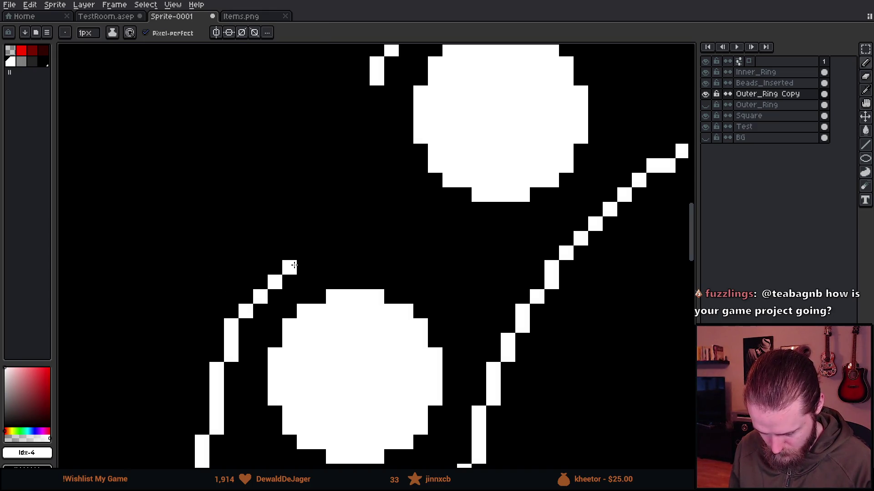
pyautogui.click(319, 267)
pyautogui.hotkey('ctrl', 'z')
pyautogui.click(304, 253)
pyautogui.hotkey('ctrl', 'z')
pyautogui.click(304, 269)
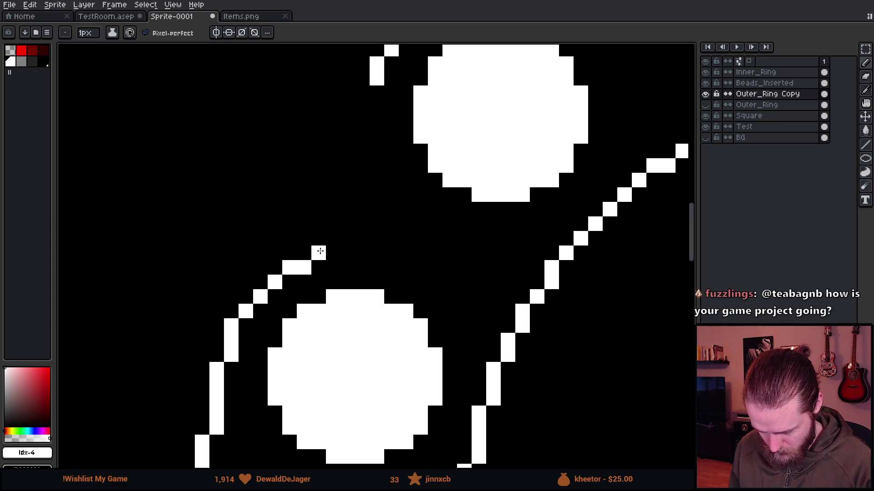
pyautogui.moveTo(321, 252); pyautogui.dragTo(348, 238)
pyautogui.press('e')
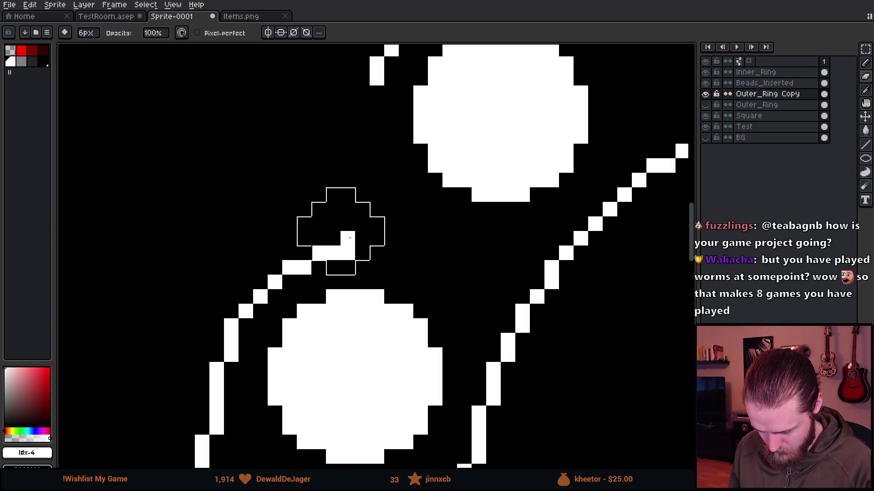
pyautogui.click(351, 219)
pyautogui.press('b')
pyautogui.click(334, 255)
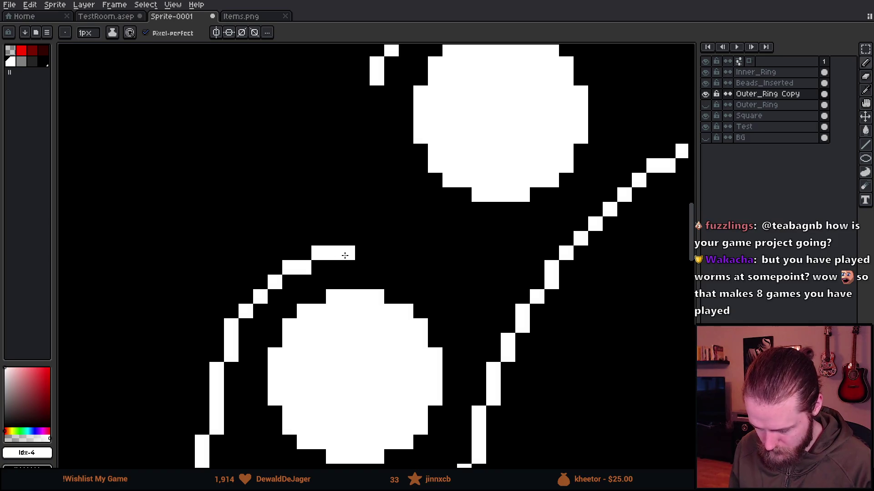
# Draw the new edge down and around the upper-left bead, fixing stray pixels.
pyautogui.moveTo(345, 255); pyautogui.dragTo(311, 310)
pyautogui.moveTo(343, 147)
pyautogui.mouseDown()
pyautogui.moveTo(345, 194)
pyautogui.moveTo(373, 238)
pyautogui.mouseUp()
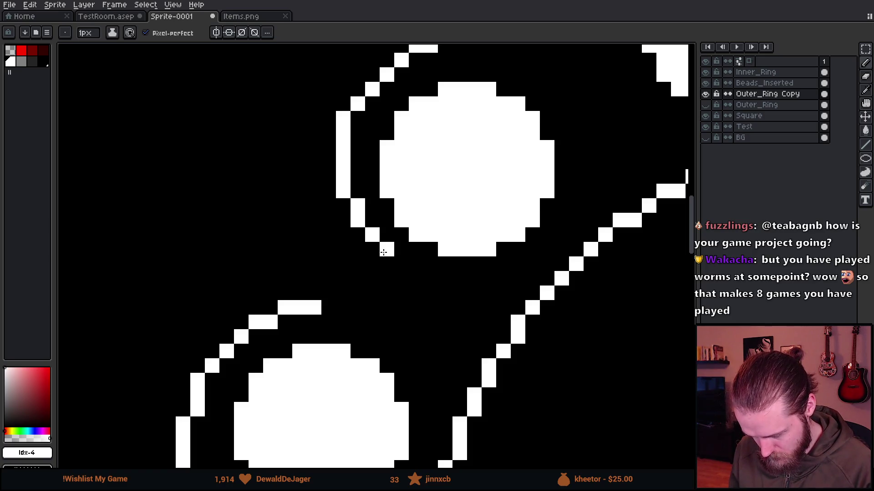
pyautogui.hotkey('ctrl', 'z')
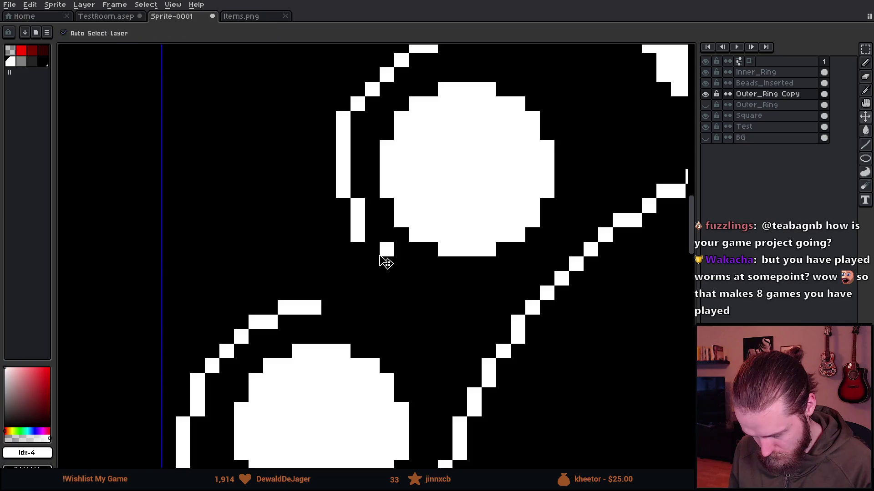
pyautogui.moveTo(373, 250)
pyautogui.mouseDown()
pyautogui.moveTo(390, 287)
pyautogui.moveTo(337, 306)
pyautogui.moveTo(357, 317)
pyautogui.mouseUp()
pyautogui.scroll(-5, 359, 300)
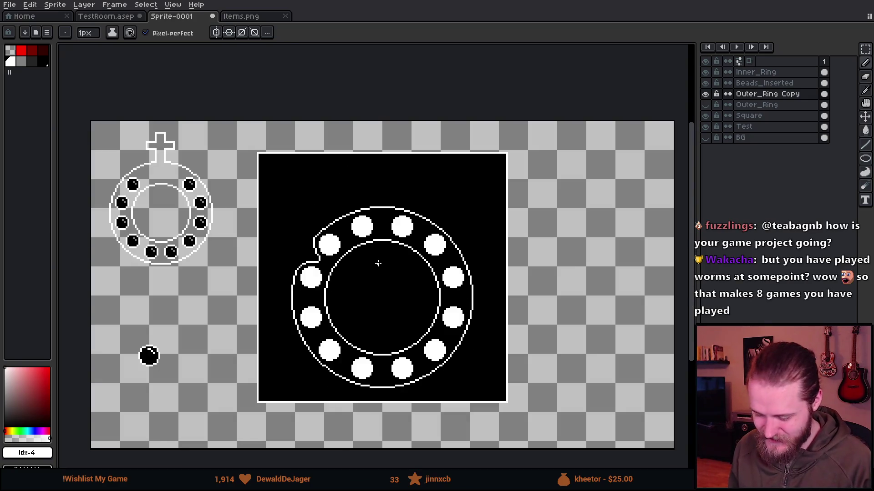
pyautogui.scroll(4, 378, 261)
# Switch to a 1px eraser and bring the whole ring into view.
pyautogui.press('e')
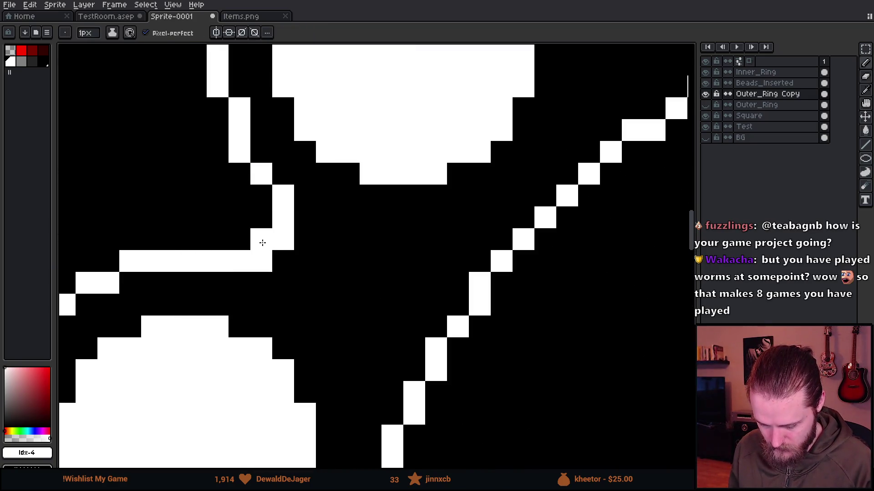
pyautogui.press('-')
pyautogui.press('-')
pyautogui.press('-')
pyautogui.scroll(-3, 376, 307)
pyautogui.scroll(-5, 376, 307)
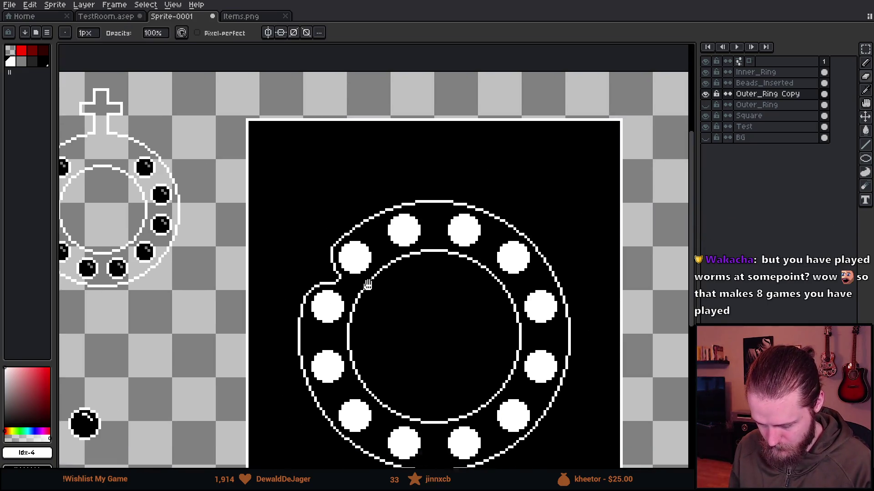
pyautogui.scroll(4, 368, 218)
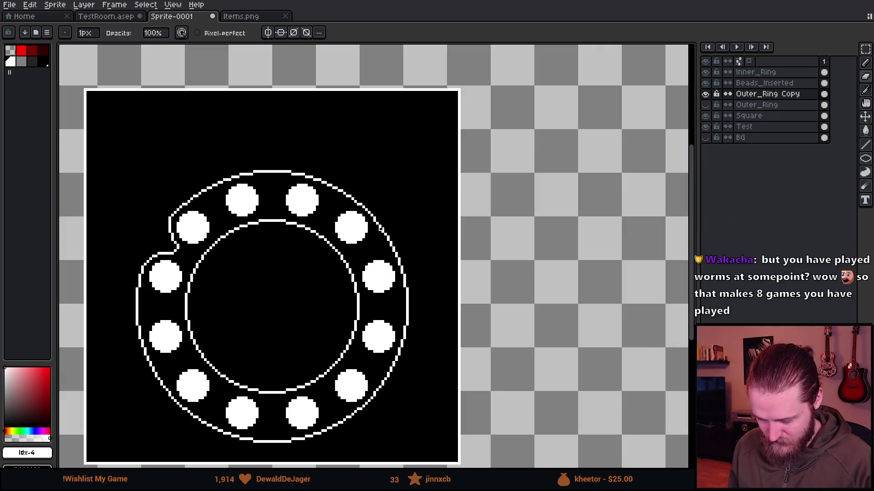
pyautogui.press('ctrl')
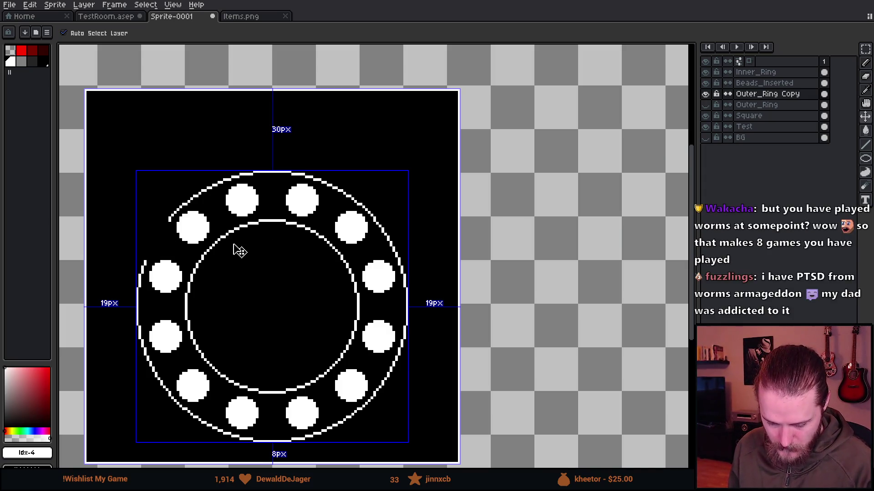
pyautogui.scroll(-2, 244, 277)
pyautogui.scroll(2, 244, 277)
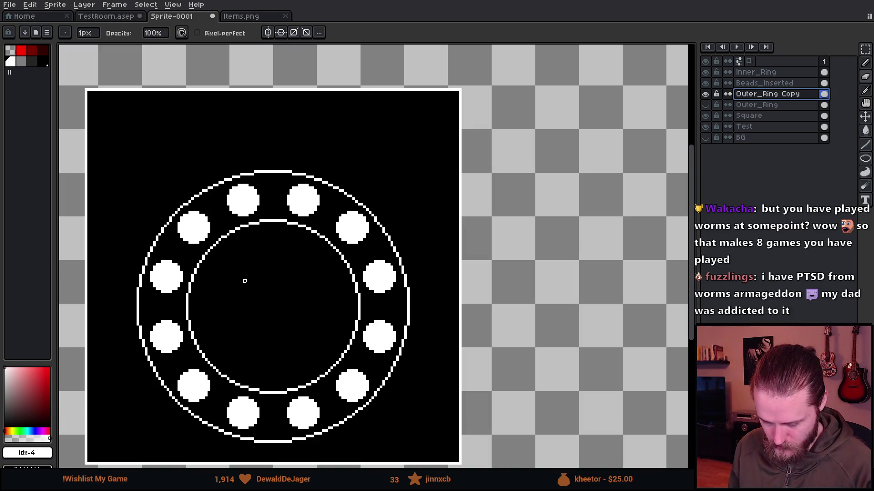
pyautogui.moveTo(244, 279); pyautogui.dragTo(317, 250)
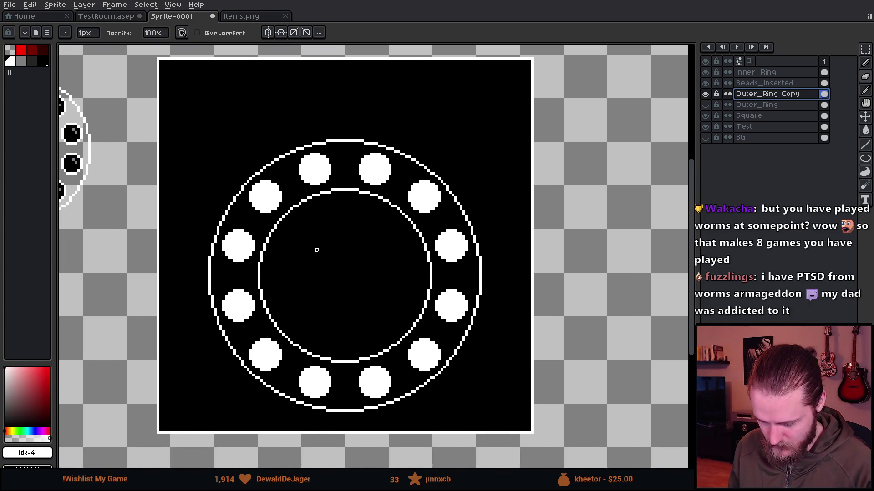
# Select Outer_Ring, add a new Layer 1, and pick a different palette colour.
pyautogui.click(773, 108)
pyautogui.hotkey('shift', 'n')
pyautogui.click(33, 62)
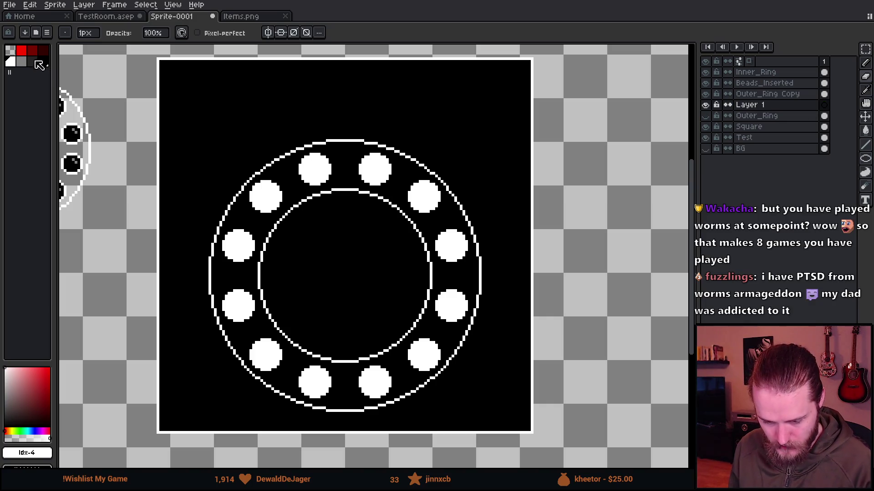
pyautogui.scroll(4, 267, 247)
pyautogui.moveTo(155, 128); pyautogui.dragTo(244, 238)
# Draw a dark-grey diagonal sketch line running down-right between the rings.
pyautogui.scroll(3, 224, 259)
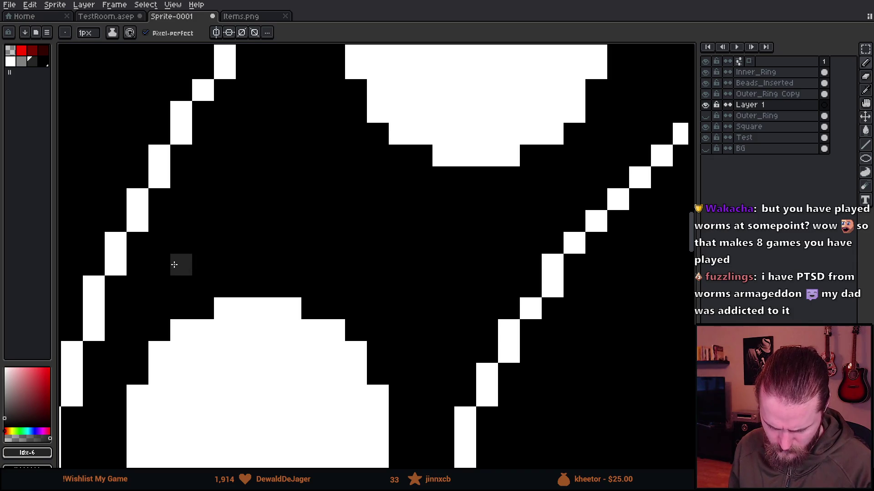
pyautogui.moveTo(174, 264)
pyautogui.mouseDown()
pyautogui.moveTo(228, 155)
pyautogui.moveTo(253, 220)
pyautogui.moveTo(248, 200)
pyautogui.moveTo(295, 156)
pyautogui.mouseUp()
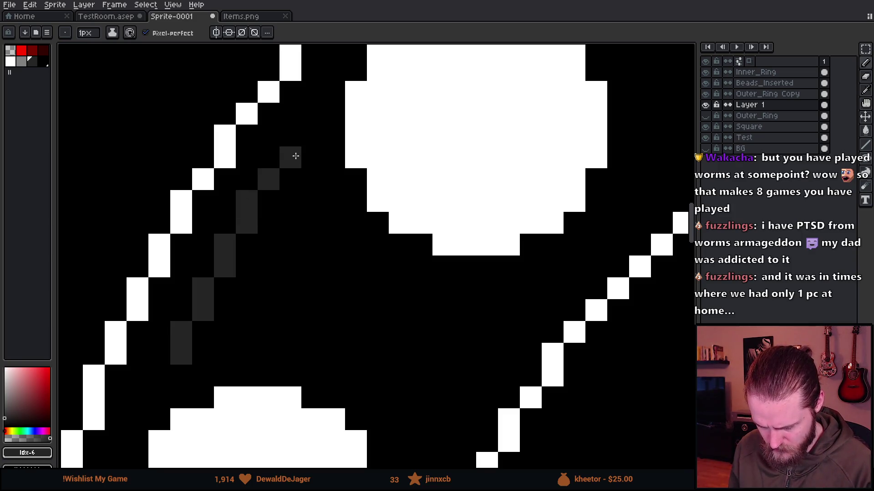
pyautogui.click(295, 156)
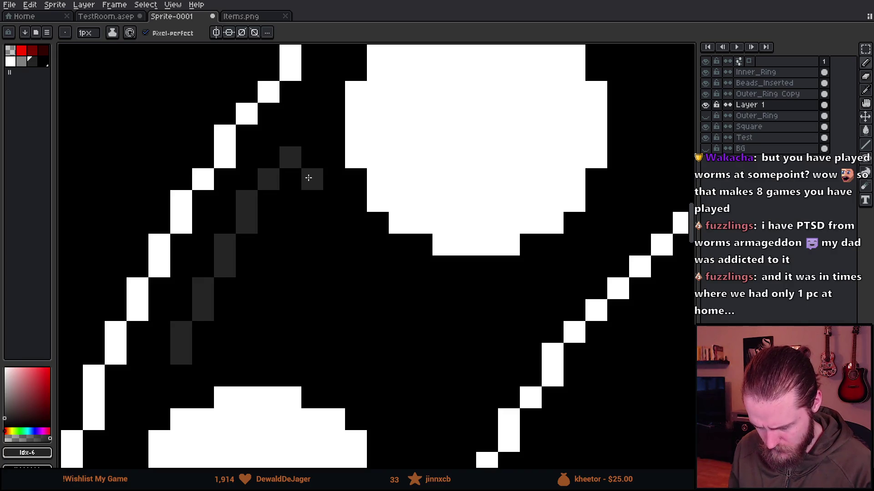
pyautogui.click(308, 178)
pyautogui.click(308, 193)
pyautogui.click(325, 227)
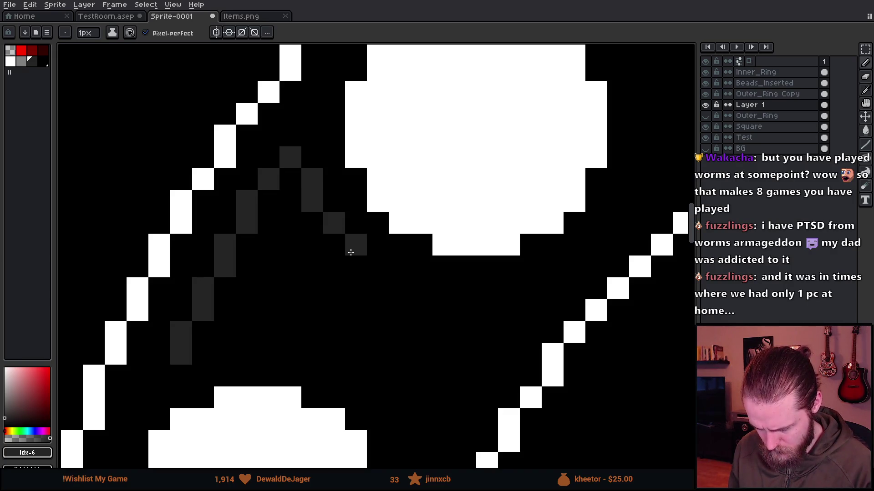
pyautogui.click(351, 252)
pyautogui.click(374, 271)
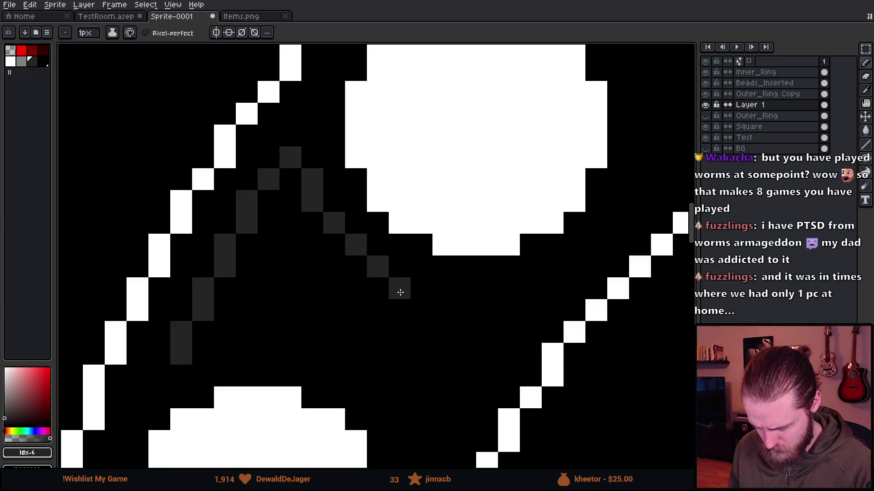
pyautogui.click(400, 291)
pyautogui.click(420, 291)
# Extend the grey sketch horizontally right and back down-left, then zoom out.
pyautogui.moveTo(433, 311); pyautogui.dragTo(515, 308)
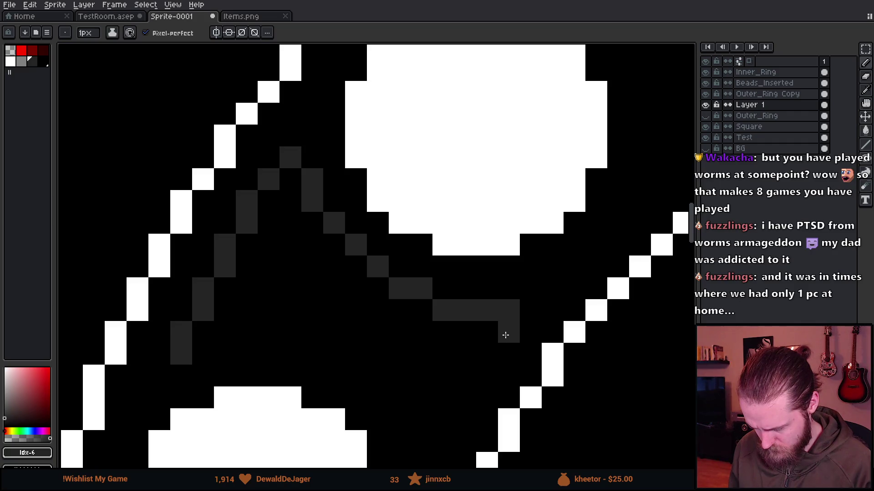
pyautogui.moveTo(505, 335)
pyautogui.mouseDown()
pyautogui.moveTo(458, 415)
pyautogui.moveTo(468, 302)
pyautogui.moveTo(474, 328)
pyautogui.moveTo(448, 353)
pyautogui.moveTo(454, 329)
pyautogui.moveTo(444, 308)
pyautogui.mouseUp()
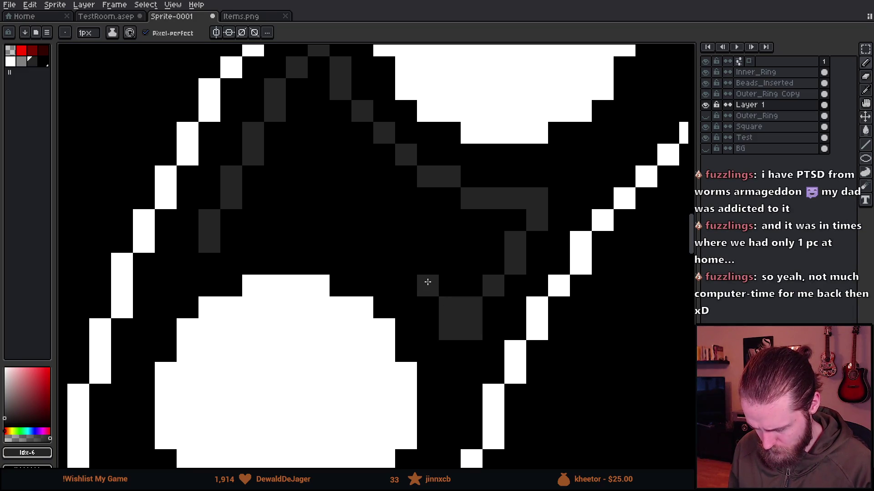
pyautogui.scroll(-5, 428, 288)
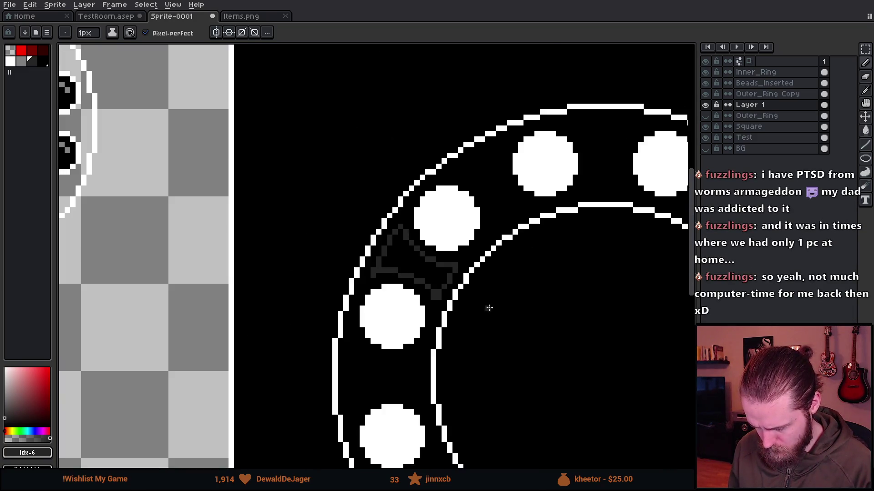
pyautogui.scroll(-1, 491, 310)
pyautogui.scroll(-1, 540, 314)
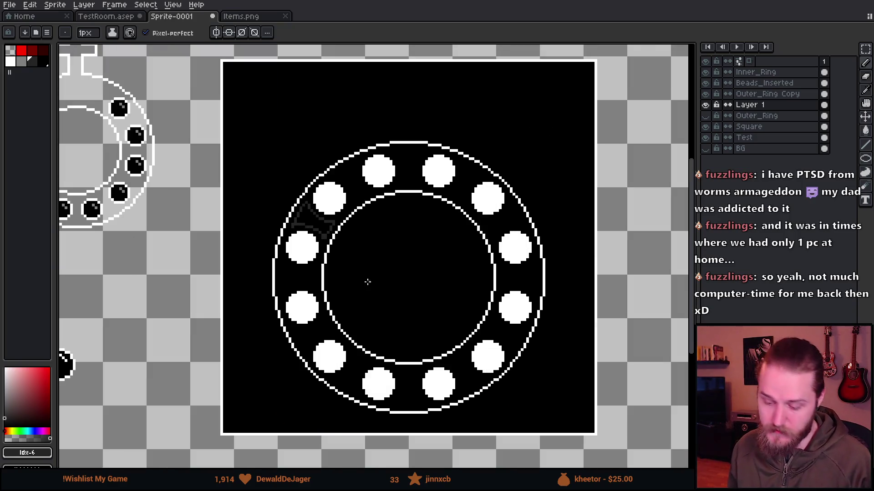
# Undo the three dark-grey sketch strokes between the upper-left beads, then return to the Pencil.
pyautogui.scroll(1, 367, 283)
pyautogui.press('v')
pyautogui.hotkey('ctrl', 'z')
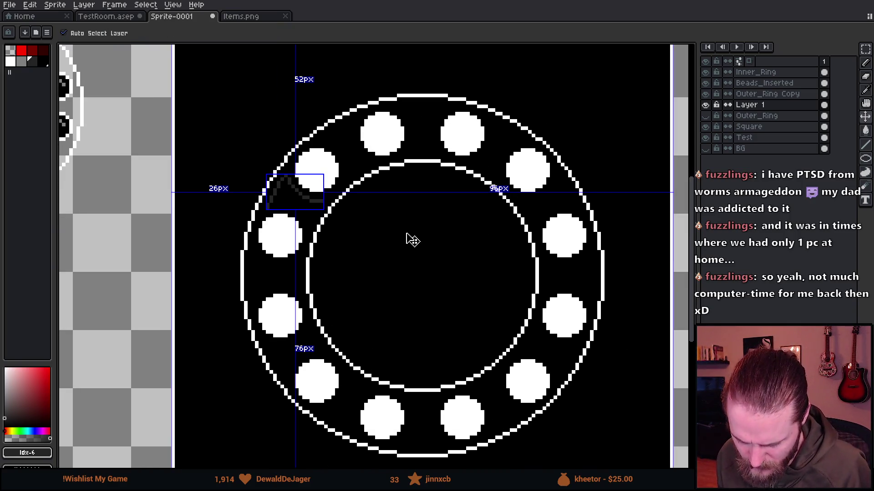
pyautogui.hotkey('ctrl', 'z')
pyautogui.hotkey('ctrl', 'z')
pyautogui.hotkey('ctrl', 'z')
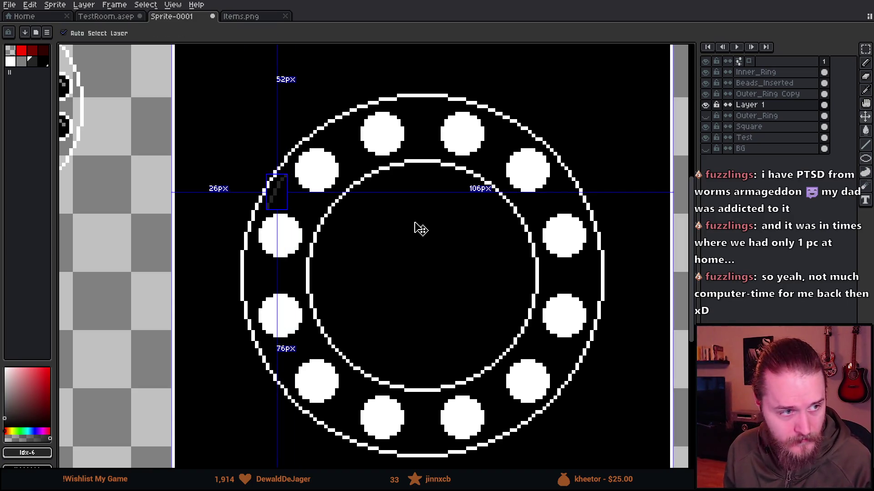
pyautogui.hotkey('ctrl', 'z')
pyautogui.hotkey('ctrl', 'z')
pyautogui.hotkey('ctrl', 'z')
pyautogui.press('b')
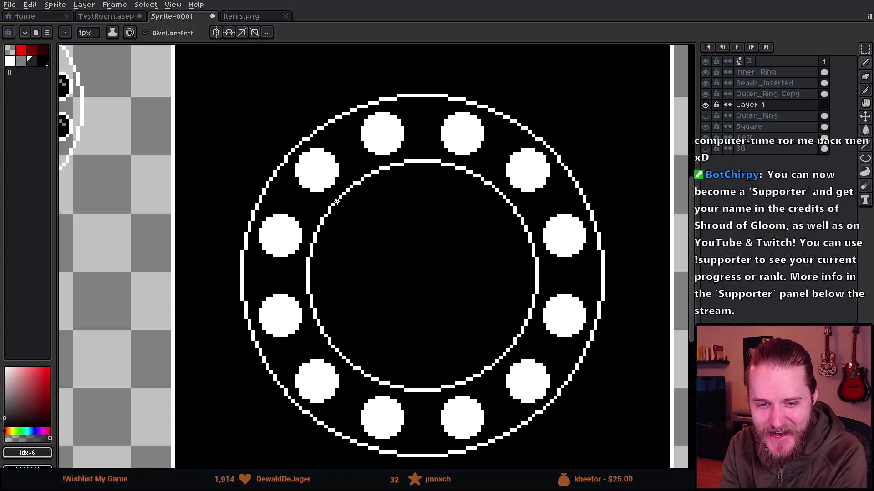
# Toggle the beads layer to inspect the rings, then make Outer_Ring Copy the active layer.
pyautogui.scroll(-2, 341, 155)
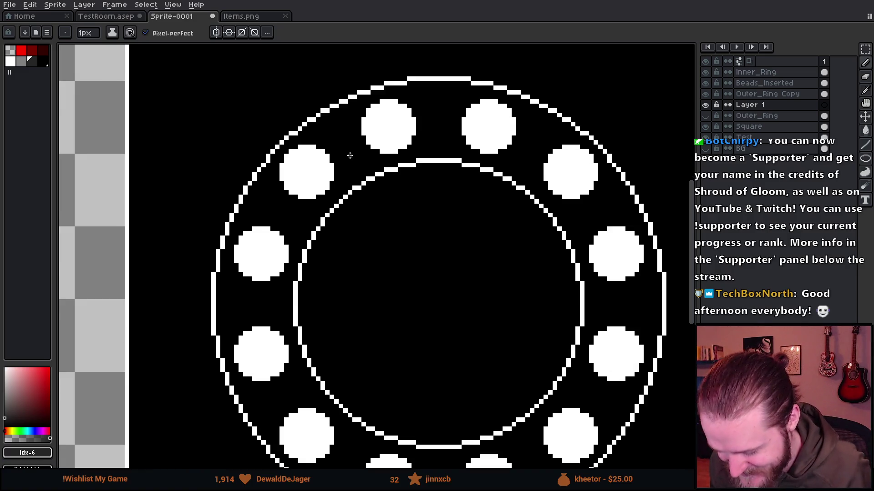
pyautogui.scroll(-2, 358, 169)
pyautogui.scroll(2, 364, 150)
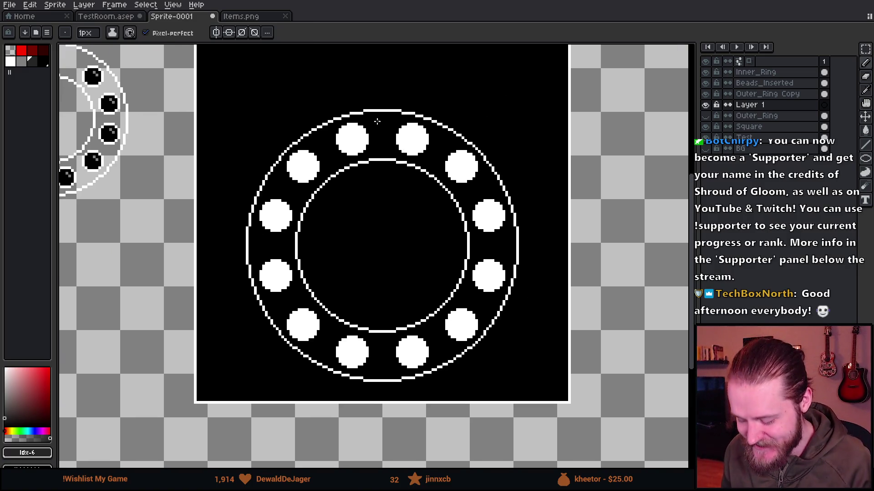
pyautogui.press('e')
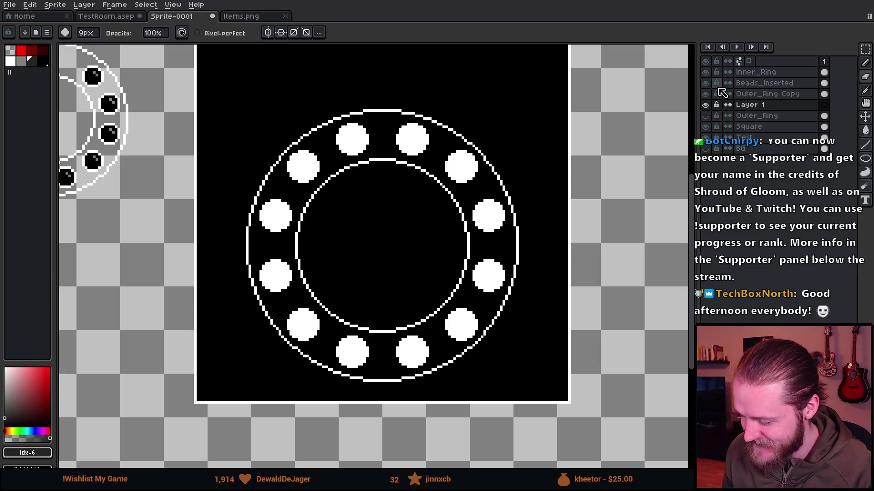
pyautogui.click(705, 84)
pyautogui.click(705, 83)
pyautogui.click(765, 83)
pyautogui.scroll(3, 355, 137)
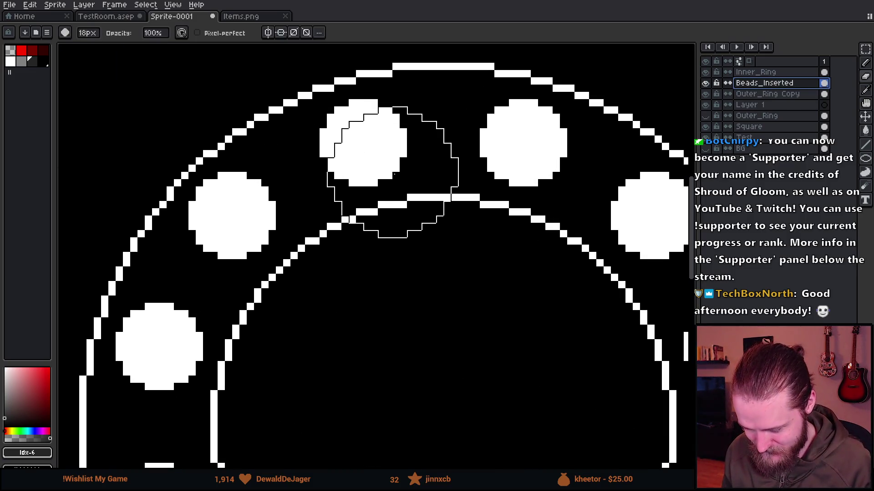
pyautogui.scroll(-5, 368, 146)
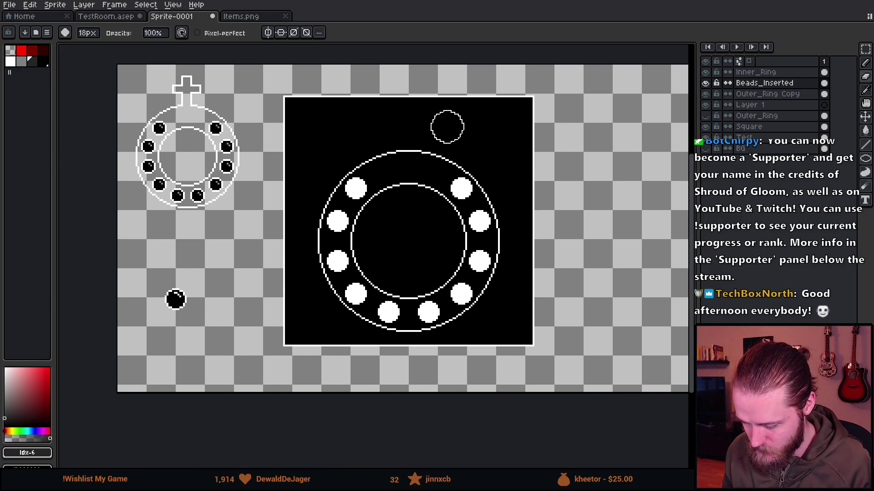
pyautogui.scroll(3, 445, 142)
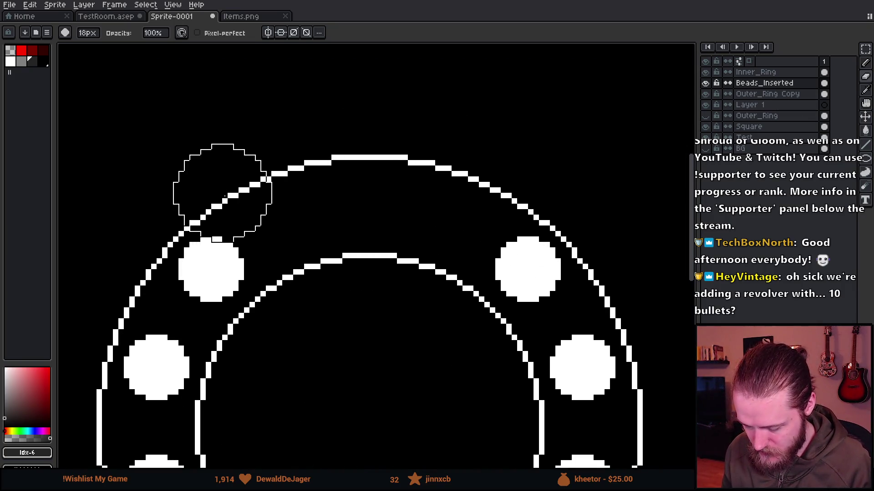
pyautogui.click(760, 115)
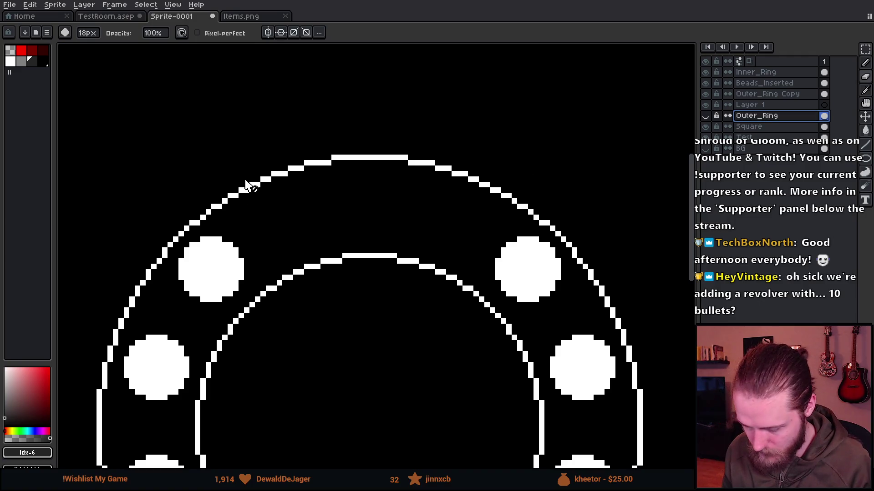
pyautogui.click(759, 94)
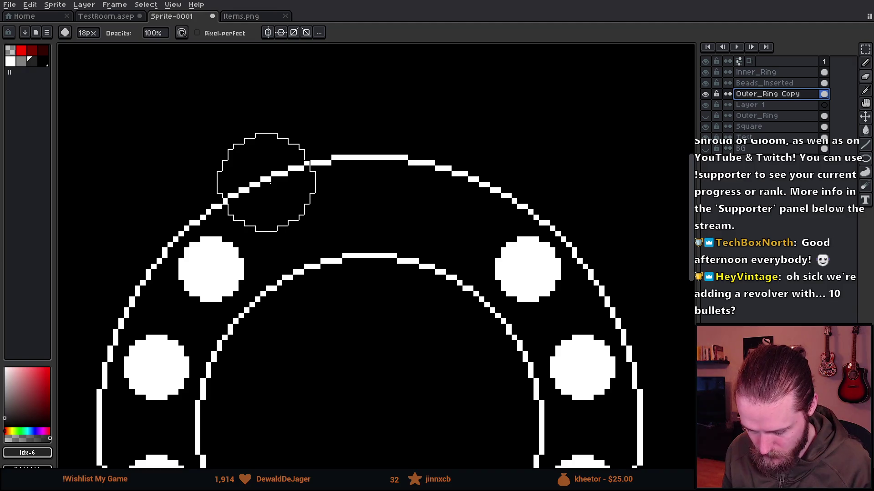
# Erase the outer ring's top arc, cleaning leftover pixels with a 9px eraser.
pyautogui.moveTo(267, 182); pyautogui.dragTo(479, 172)
pyautogui.scroll(-3, 478, 172)
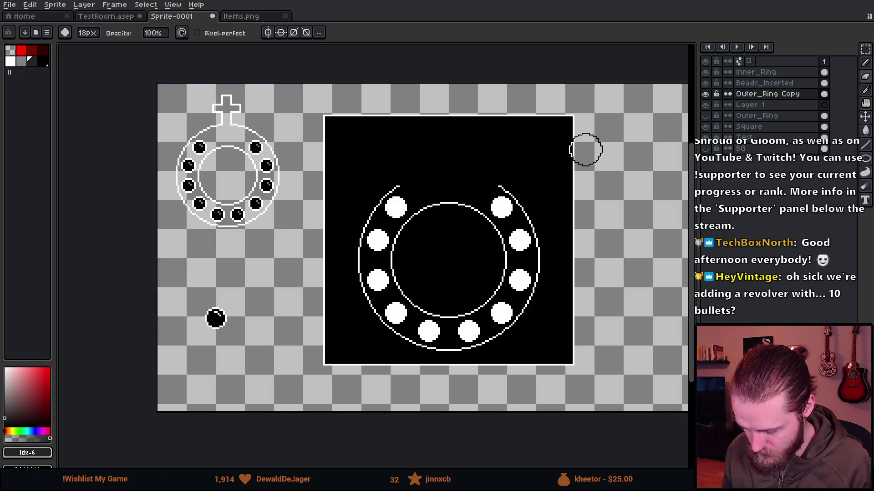
pyautogui.scroll(3, 419, 187)
pyautogui.scroll(3, 419, 186)
pyautogui.press('-')
pyautogui.press('-')
pyautogui.press('-')
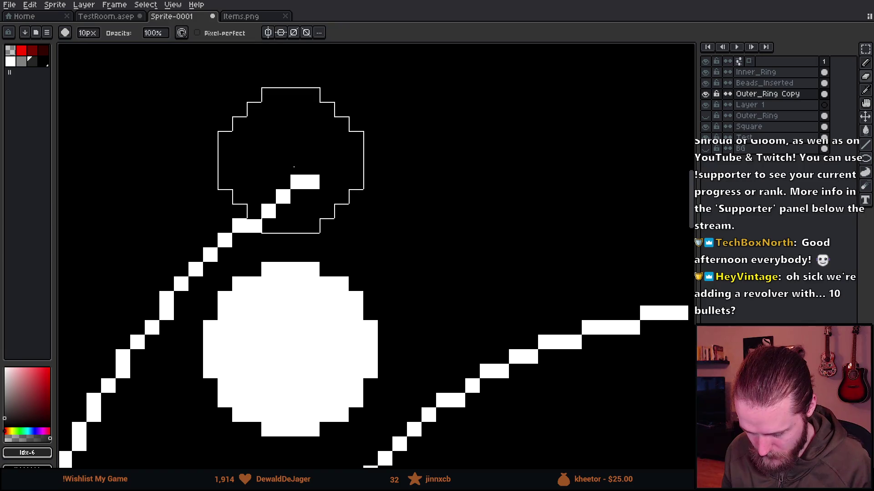
pyautogui.scroll(-3, 597, 197)
pyautogui.scroll(3, 524, 172)
pyautogui.scroll(-3, 523, 172)
pyautogui.scroll(3, 449, 172)
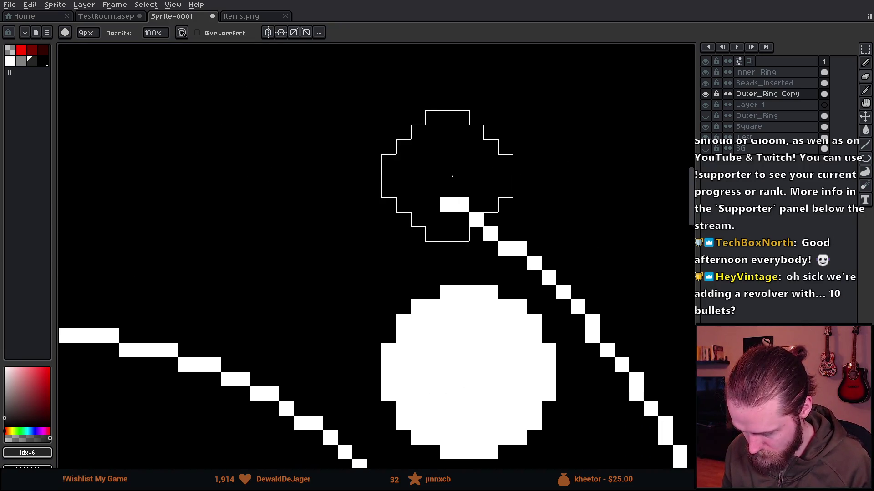
pyautogui.click(463, 192)
pyautogui.scroll(-3, 463, 191)
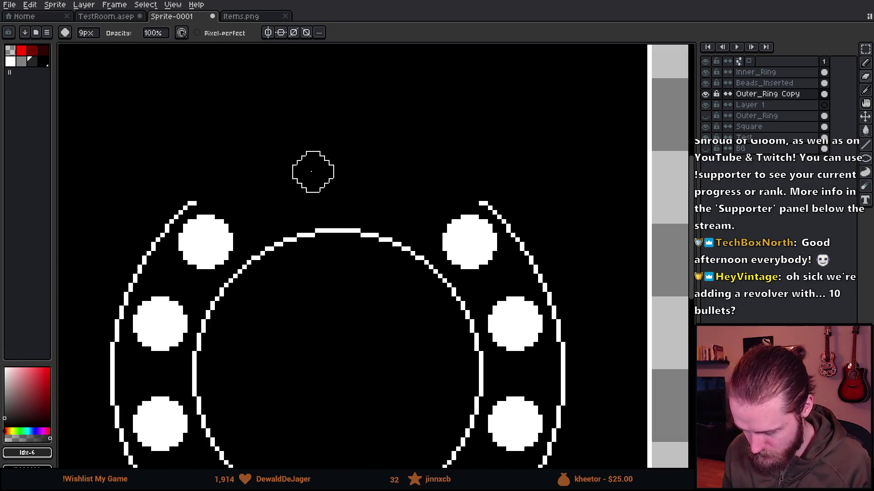
# Draw a white 1px line across the top starting from the left arc end.
pyautogui.press('b')
pyautogui.keyDown('alt'); pyautogui.click(196, 203); pyautogui.keyUp('alt')
pyautogui.moveTo(196, 202)
pyautogui.mouseDown()
pyautogui.moveTo(278, 217)
pyautogui.moveTo(369, 211)
pyautogui.moveTo(419, 222)
pyautogui.moveTo(477, 194)
pyautogui.moveTo(483, 201)
pyautogui.mouseUp()
# Erase the top line's middle and sketch a stepped cross outline, then undo it.
pyautogui.press('e')
pyautogui.click(330, 198)
pyautogui.press('b')
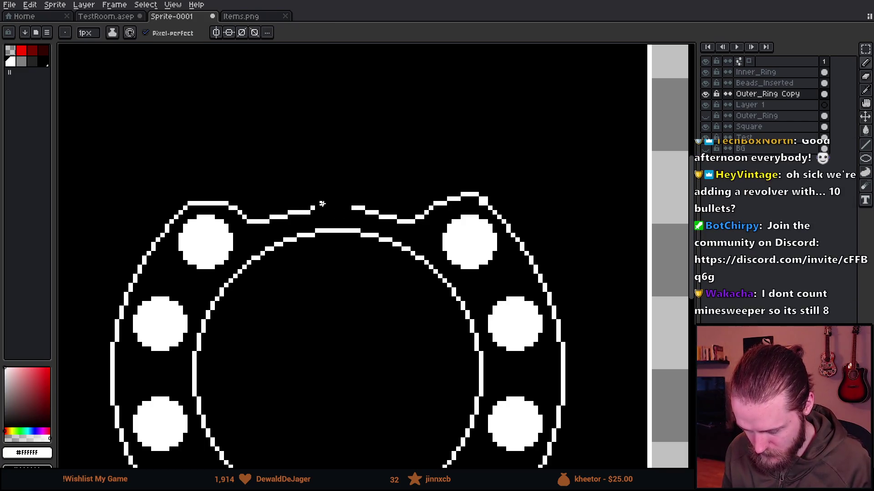
pyautogui.moveTo(321, 207)
pyautogui.mouseDown()
pyautogui.moveTo(269, 109)
pyautogui.moveTo(368, 80)
pyautogui.moveTo(410, 117)
pyautogui.moveTo(346, 152)
pyautogui.moveTo(357, 150)
pyautogui.moveTo(355, 207)
pyautogui.mouseUp()
pyautogui.scroll(-5, 356, 208)
pyautogui.scroll(2, 308, 215)
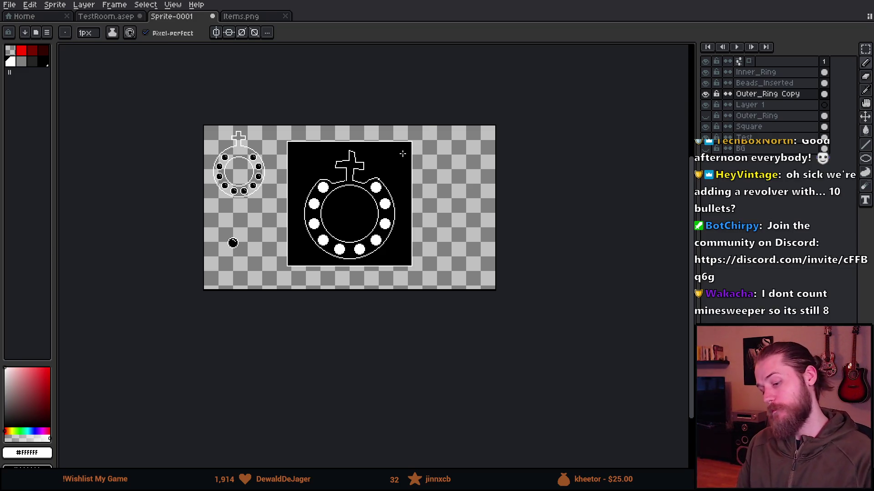
pyautogui.scroll(1, 369, 163)
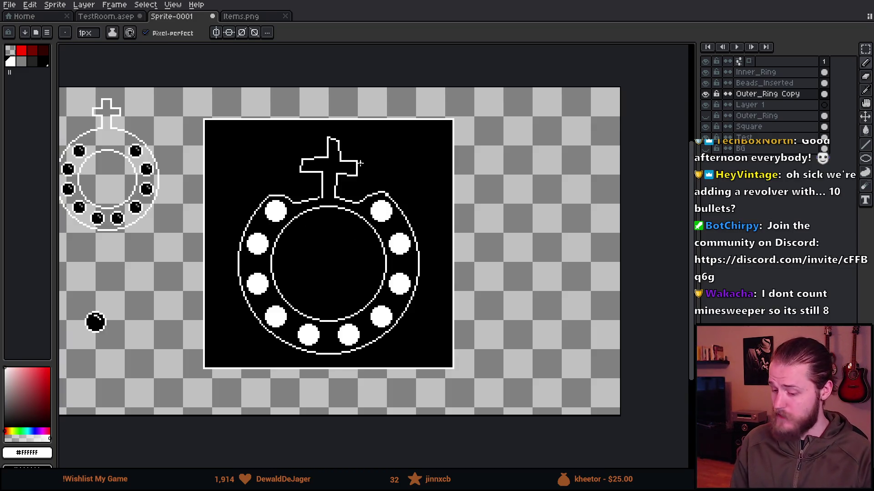
pyautogui.scroll(-1, 364, 189)
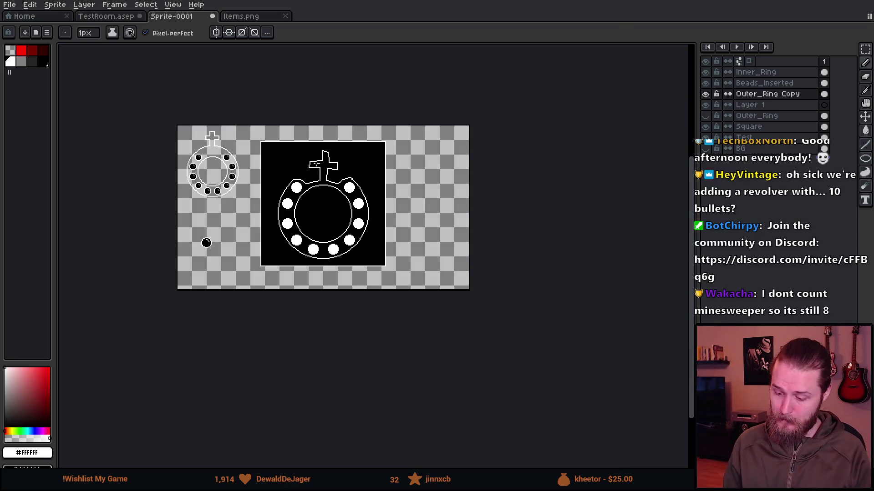
pyautogui.scroll(1, 333, 240)
pyautogui.press('v')
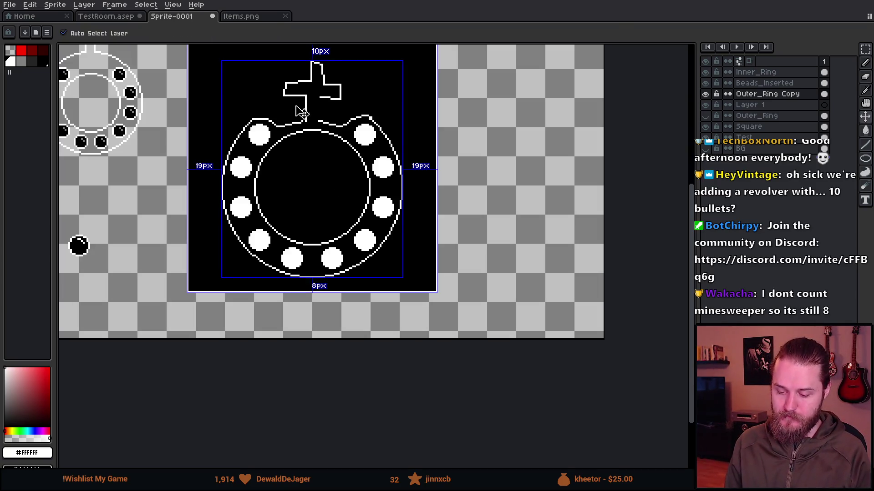
pyautogui.hotkey('ctrl', 'z')
# Draw the cross's stem rising from the ring top and its crossbar outline.
pyautogui.press('b')
pyautogui.moveTo(299, 78); pyautogui.dragTo(302, 195)
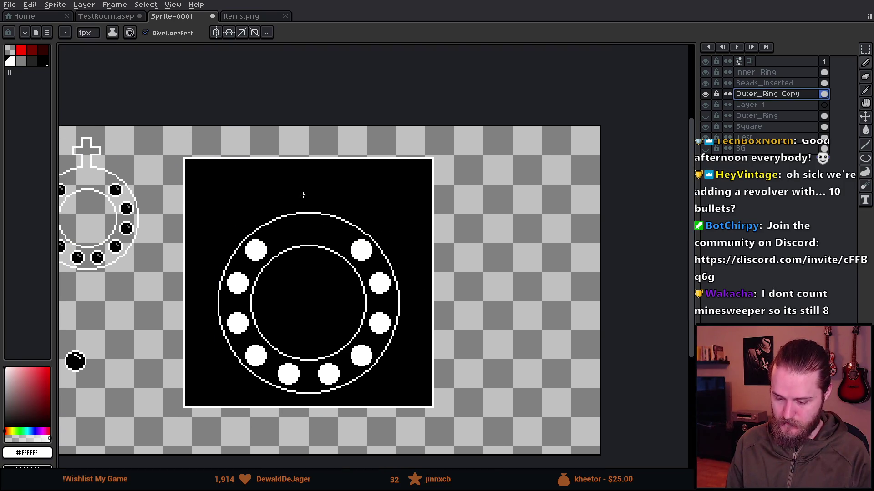
pyautogui.scroll(5, 303, 260)
pyautogui.moveTo(303, 259)
pyautogui.mouseDown()
pyautogui.moveTo(308, 88)
pyautogui.moveTo(303, 100)
pyautogui.moveTo(347, 101)
pyautogui.moveTo(349, 268)
pyautogui.mouseUp()
pyautogui.scroll(-5, 349, 268)
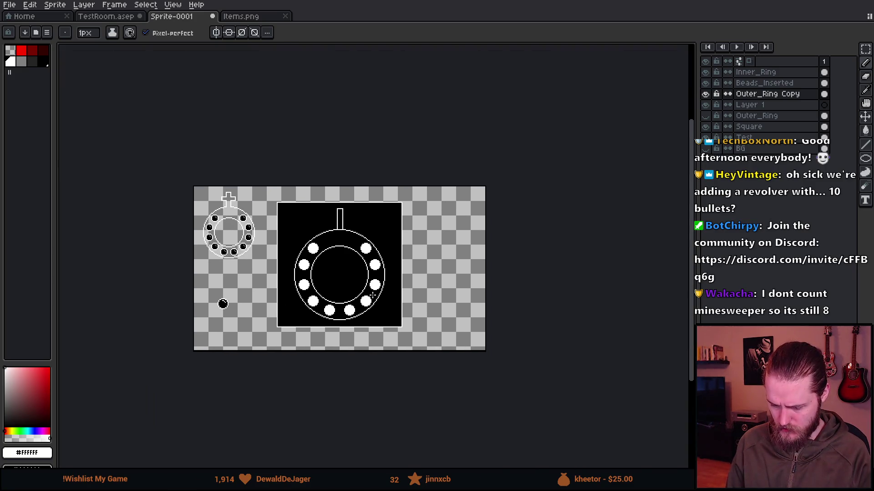
pyautogui.scroll(5, 345, 216)
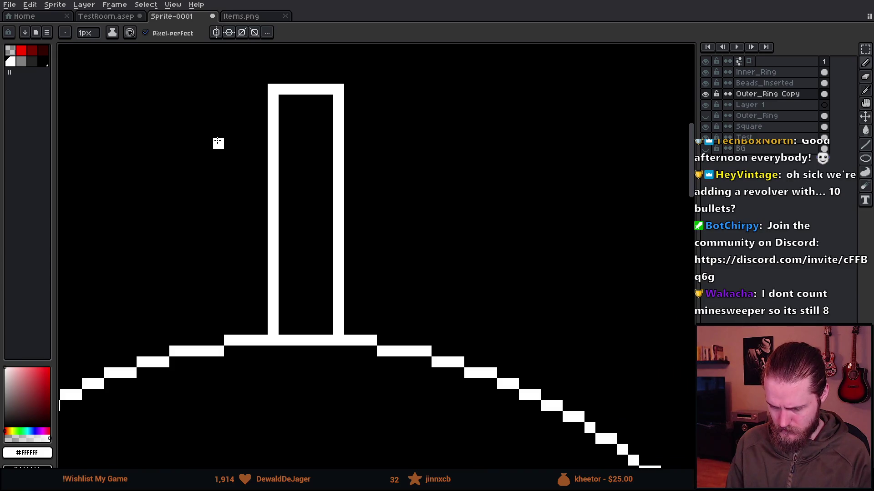
pyautogui.moveTo(218, 143)
pyautogui.mouseDown()
pyautogui.moveTo(409, 143)
pyautogui.moveTo(404, 199)
pyautogui.moveTo(203, 198)
pyautogui.moveTo(205, 142)
pyautogui.mouseUp()
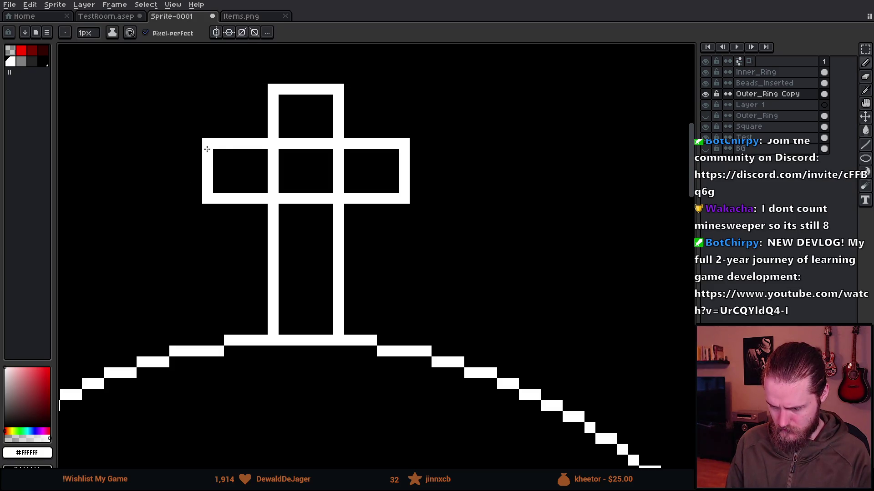
pyautogui.scroll(-3, 342, 211)
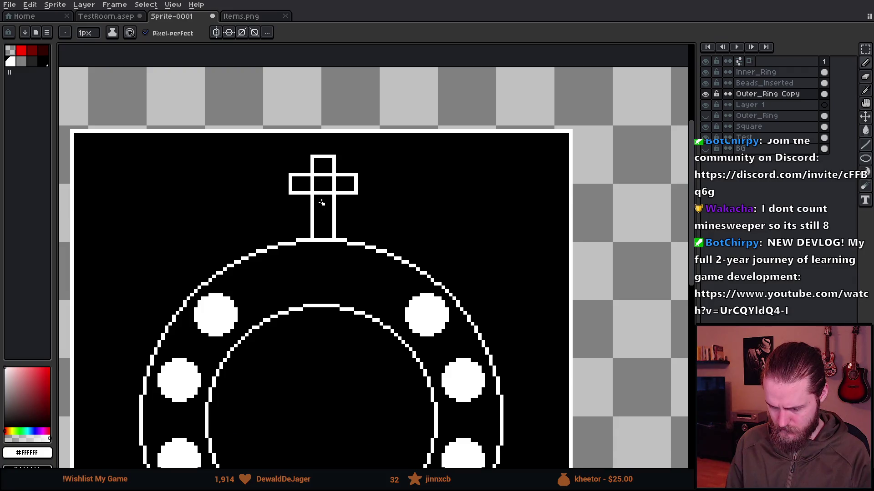
pyautogui.scroll(-1, 321, 202)
pyautogui.scroll(3, 318, 195)
# Erase the overlapping inner lines inside the cross's stem and crossbar.
pyautogui.press('e')
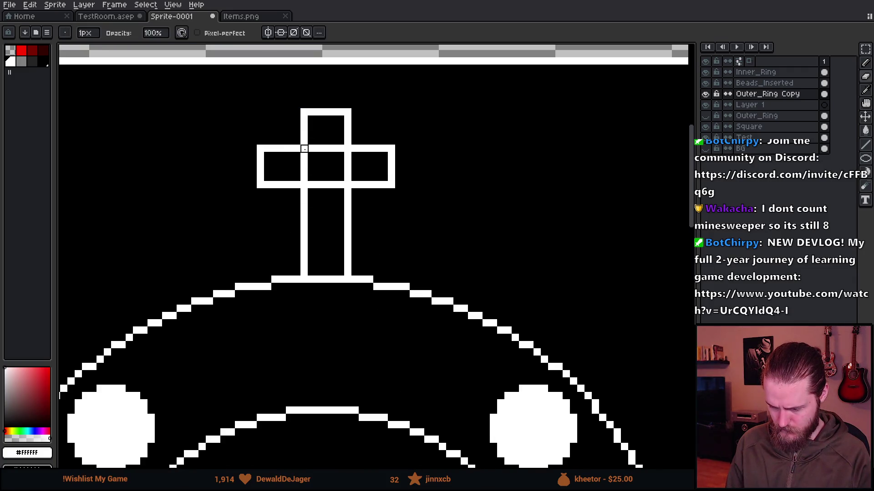
pyautogui.moveTo(304, 149)
pyautogui.mouseDown()
pyautogui.moveTo(302, 178)
pyautogui.moveTo(310, 153)
pyautogui.moveTo(341, 149)
pyautogui.moveTo(348, 176)
pyautogui.moveTo(311, 185)
pyautogui.moveTo(337, 185)
pyautogui.mouseUp()
pyautogui.moveTo(309, 279); pyautogui.dragTo(340, 279)
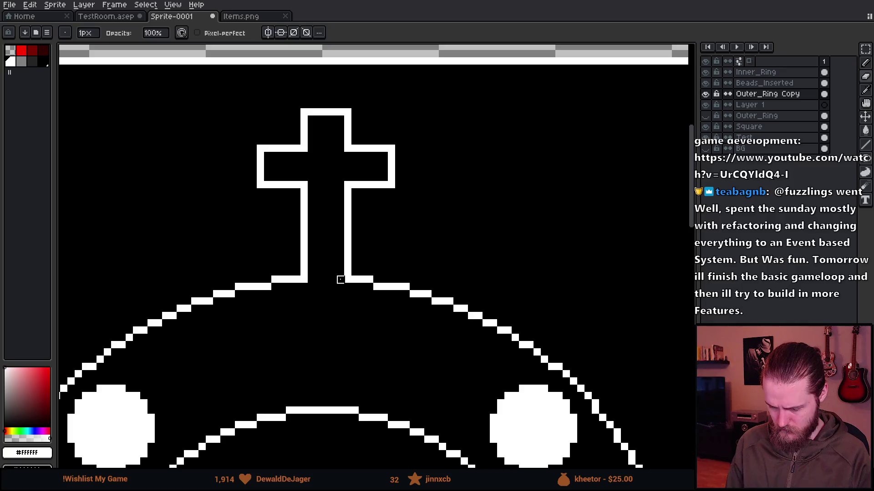
pyautogui.scroll(-5, 340, 280)
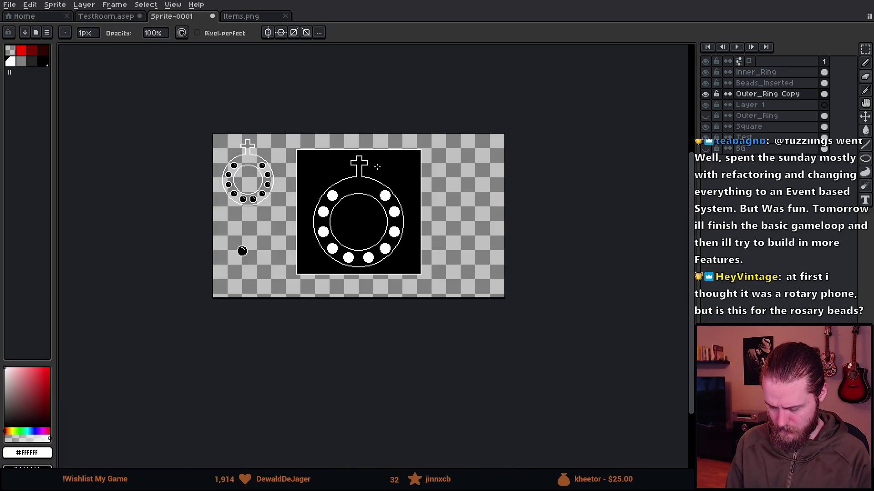
pyautogui.scroll(2, 368, 182)
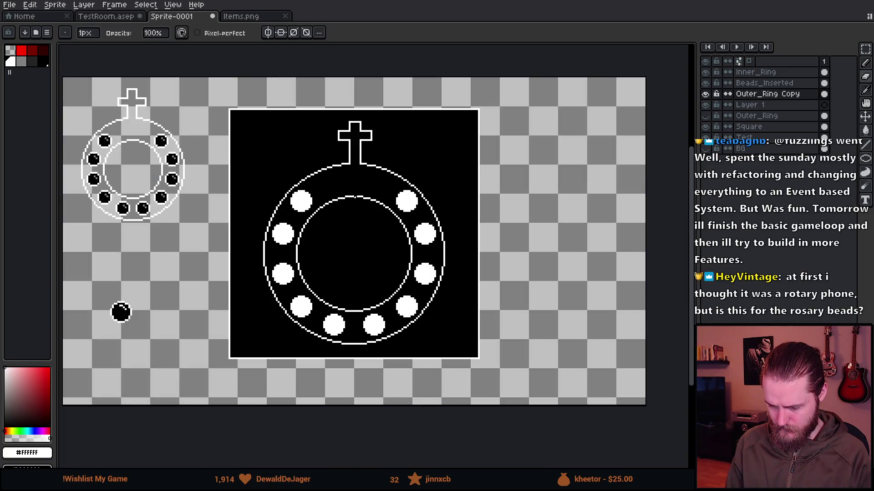
pyautogui.scroll(2, 352, 197)
# Sketch an arc above the inner ring, undo it, and draw a curved stroke above the top beads.
pyautogui.press('b')
pyautogui.moveTo(310, 193); pyautogui.dragTo(411, 193)
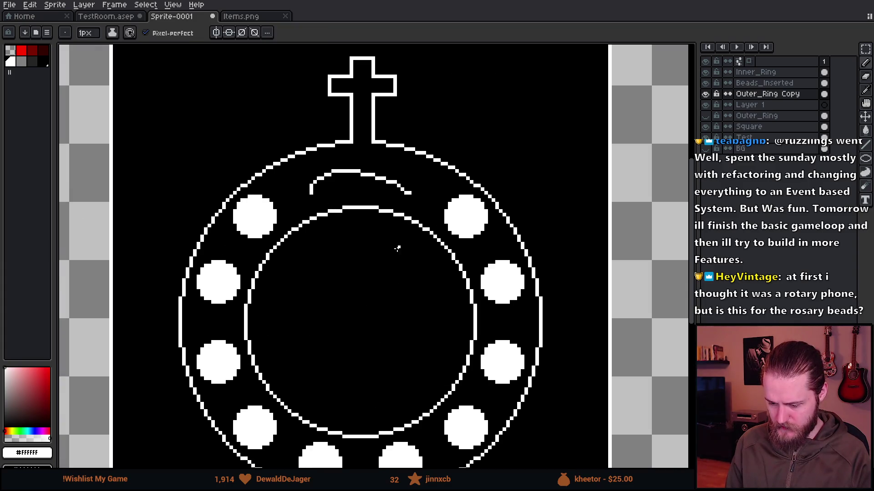
pyautogui.hotkey('ctrl', 'z')
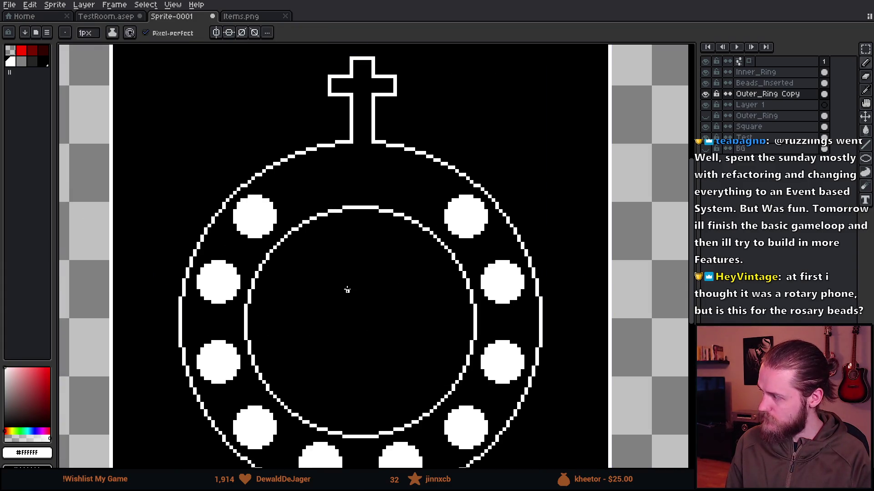
pyautogui.scroll(-2, 340, 287)
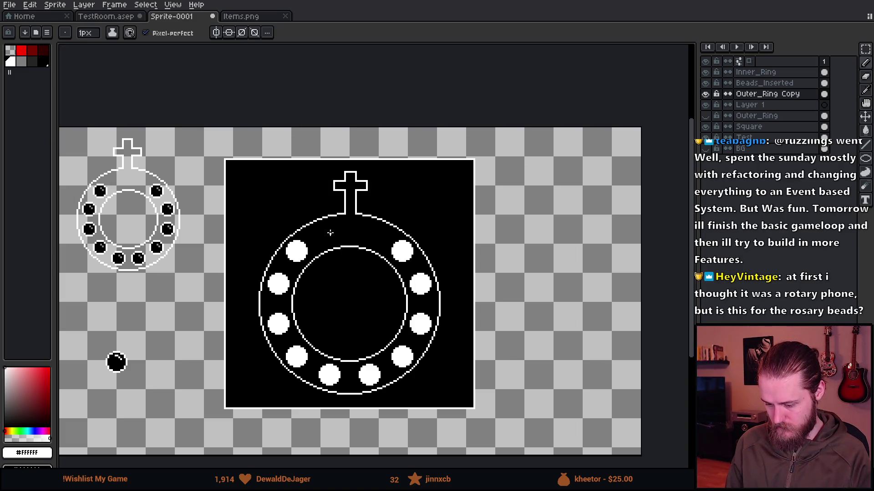
pyautogui.moveTo(318, 236); pyautogui.dragTo(395, 244)
# Undo the curved pencil stroke over the top beads and zoom to review the cross.
pyautogui.hotkey('ctrl', 'z')
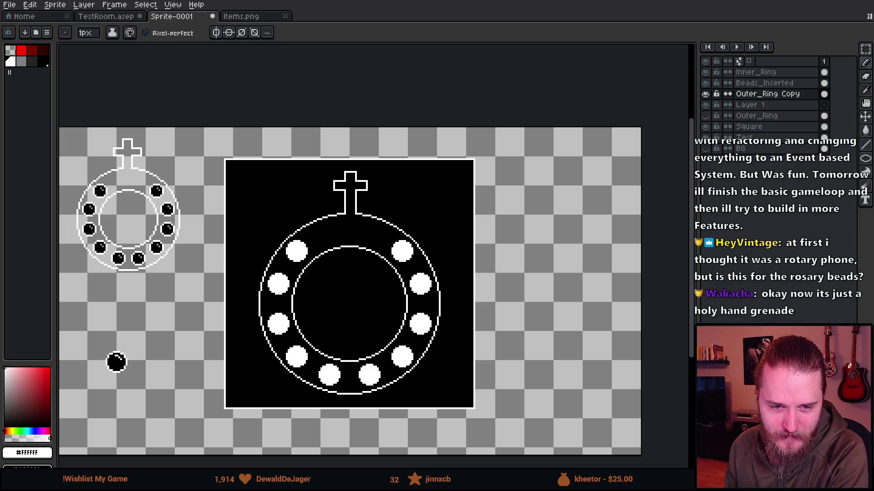
pyautogui.scroll(-2, 349, 250)
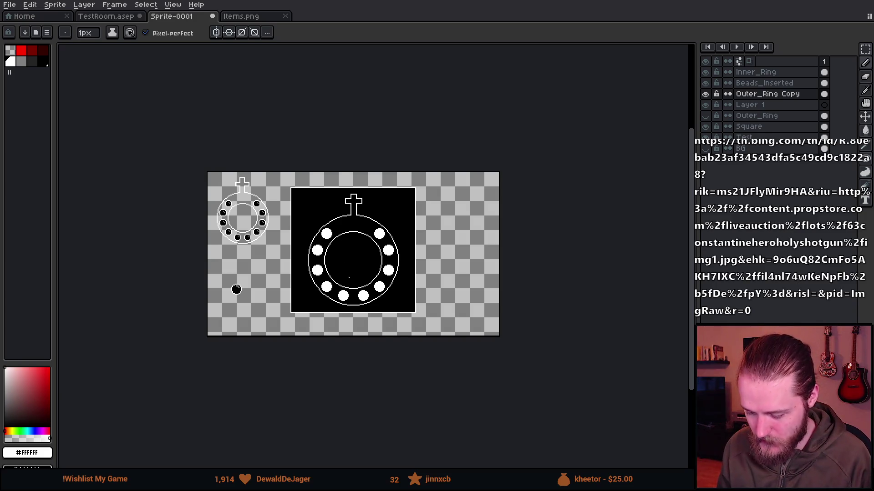
pyautogui.scroll(3, 354, 220)
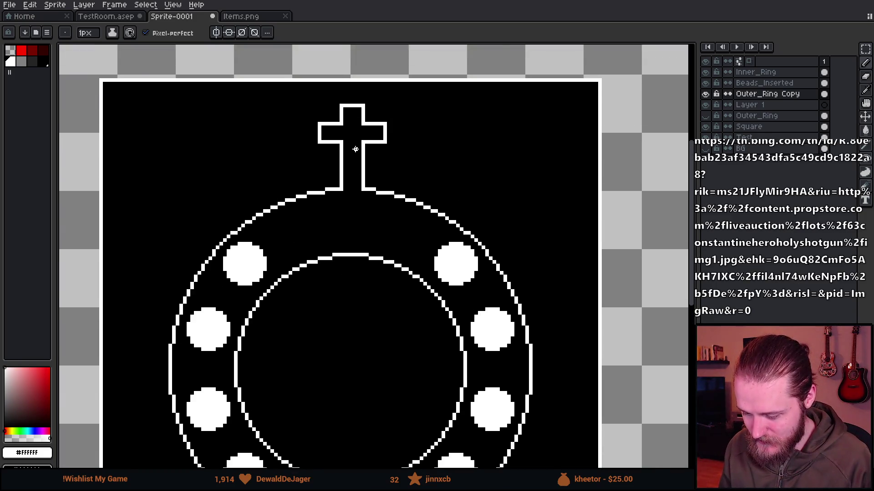
pyautogui.scroll(1, 356, 149)
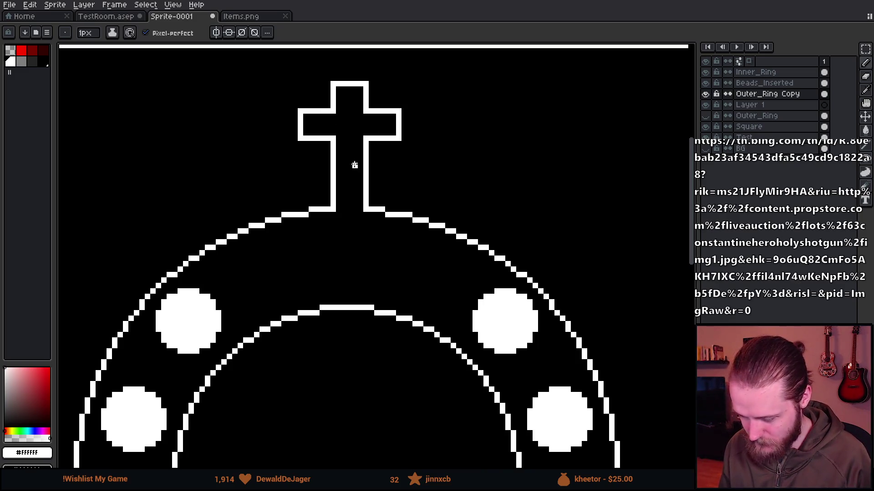
pyautogui.press('m')
pyautogui.moveTo(296, 137); pyautogui.dragTo(409, 150)
pyautogui.press('Down')
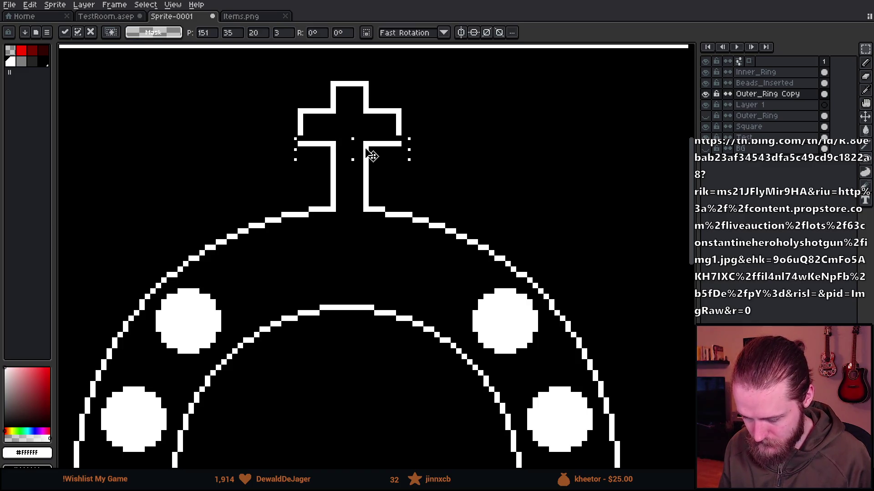
pyautogui.hotkey('ctrl', 'd')
pyautogui.moveTo(423, 128); pyautogui.dragTo(425, 138)
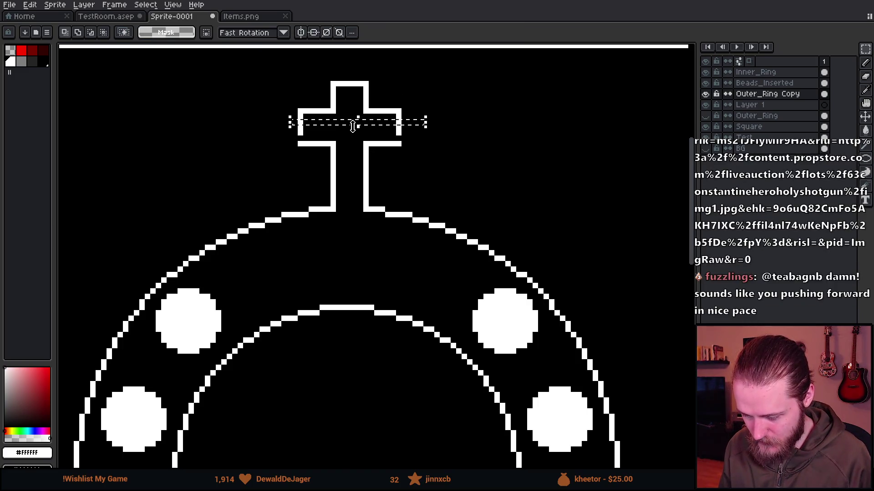
pyautogui.click(357, 138)
pyautogui.press('Return')
pyautogui.scroll(-2, 371, 146)
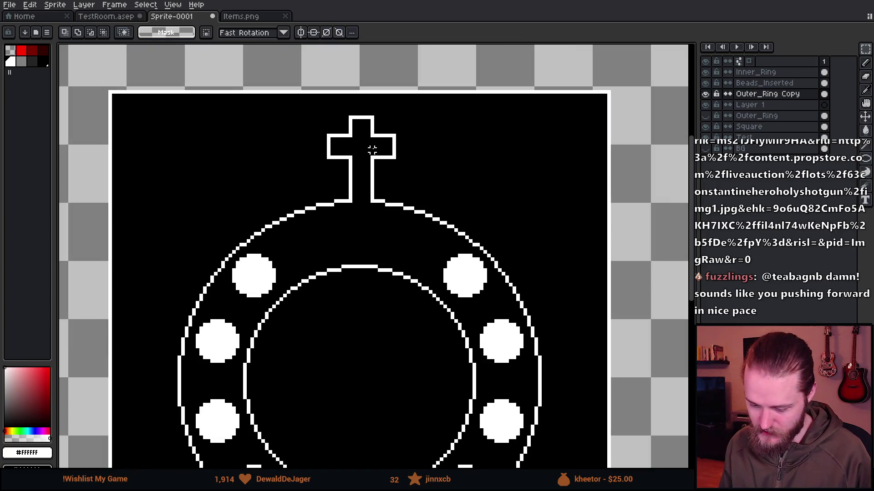
pyautogui.scroll(1, 312, 131)
pyautogui.hotkey('ctrl', 'z')
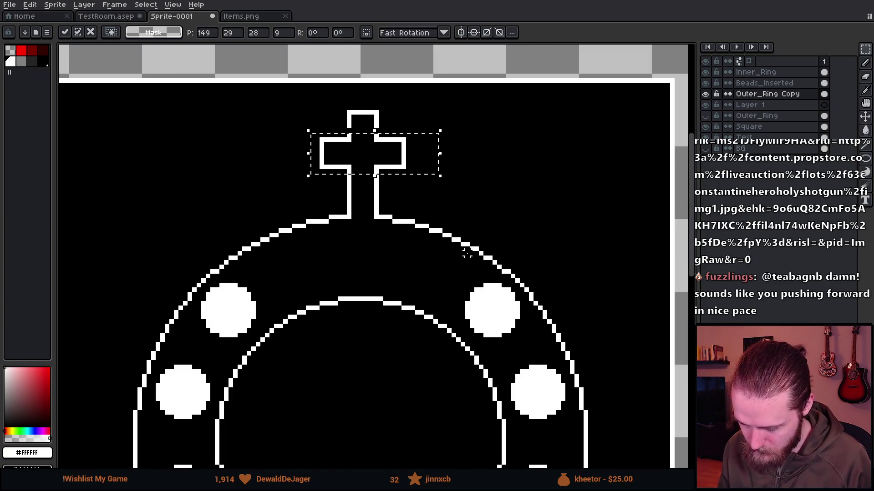
pyautogui.scroll(2, 331, 113)
pyautogui.moveTo(332, 113)
pyautogui.mouseDown()
pyautogui.moveTo(511, 123)
pyautogui.moveTo(416, 136)
pyautogui.moveTo(424, 151)
pyautogui.mouseUp()
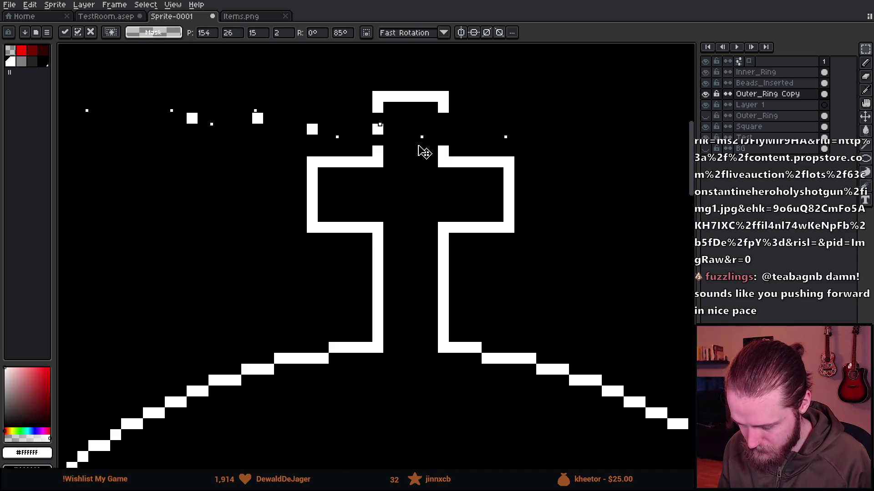
pyautogui.press('Escape')
pyautogui.hotkey('ctrl', 'd')
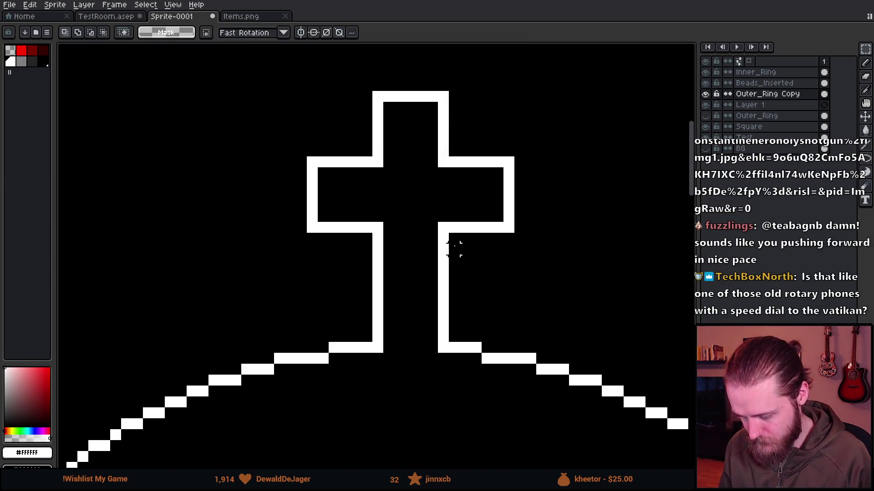
pyautogui.scroll(-5, 454, 249)
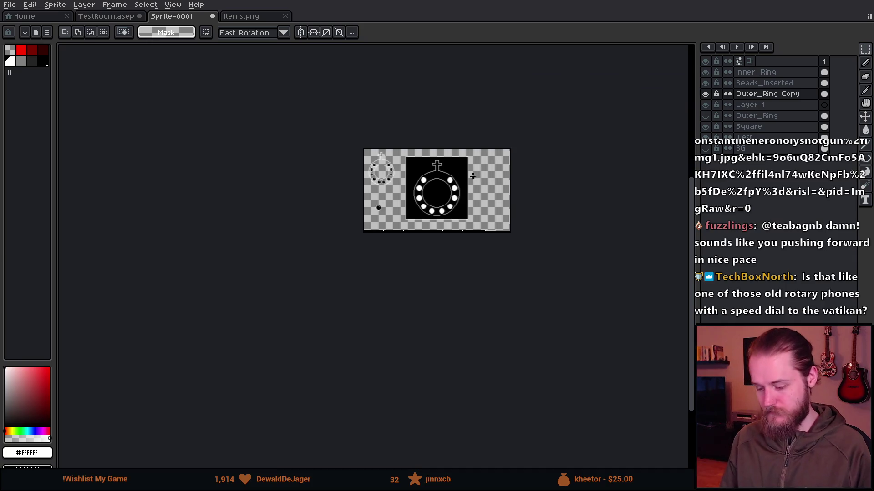
# Try painting large round dots between the top beads near the cross, then undo them.
pyautogui.scroll(3, 472, 178)
pyautogui.scroll(3, 352, 181)
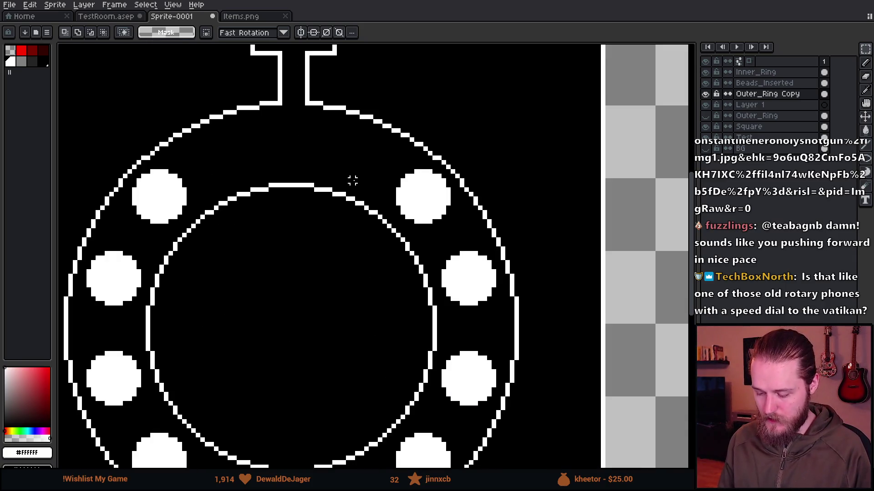
pyautogui.scroll(-3, 353, 181)
pyautogui.scroll(2, 254, 152)
pyautogui.scroll(-1, 259, 148)
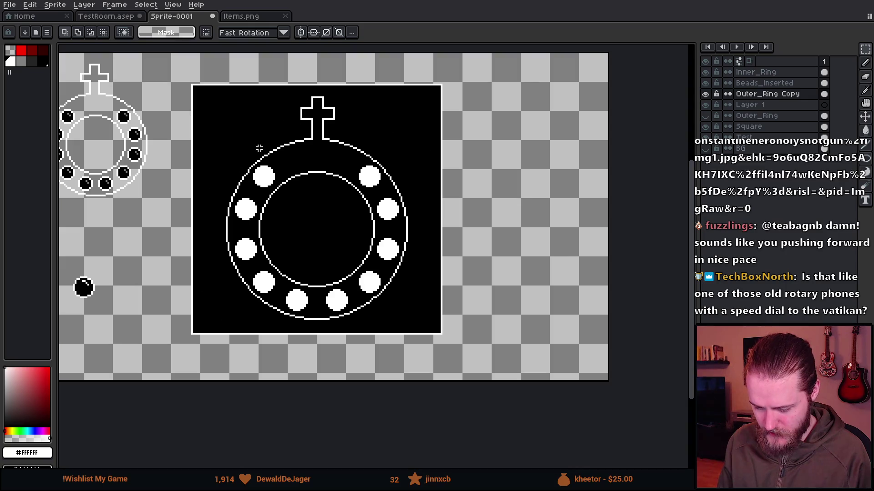
pyautogui.scroll(2, 258, 149)
pyautogui.press('b')
pyautogui.click(313, 148)
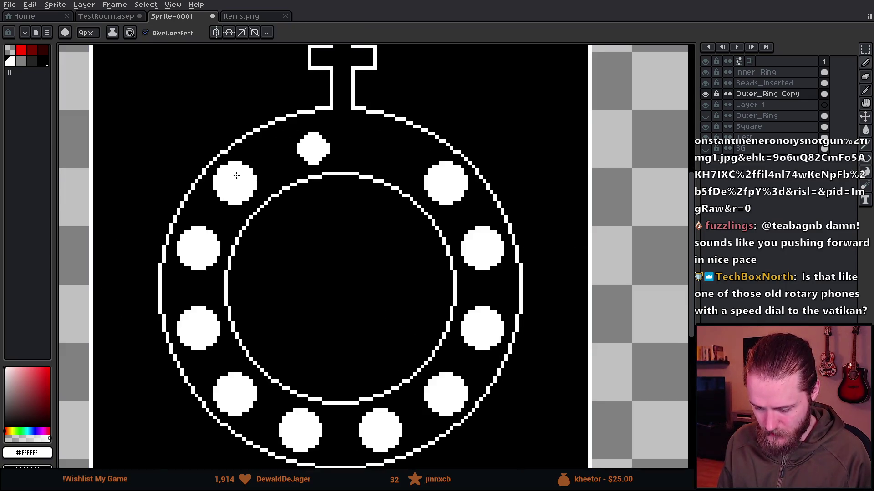
pyautogui.click(394, 148)
pyautogui.scroll(-4, 432, 209)
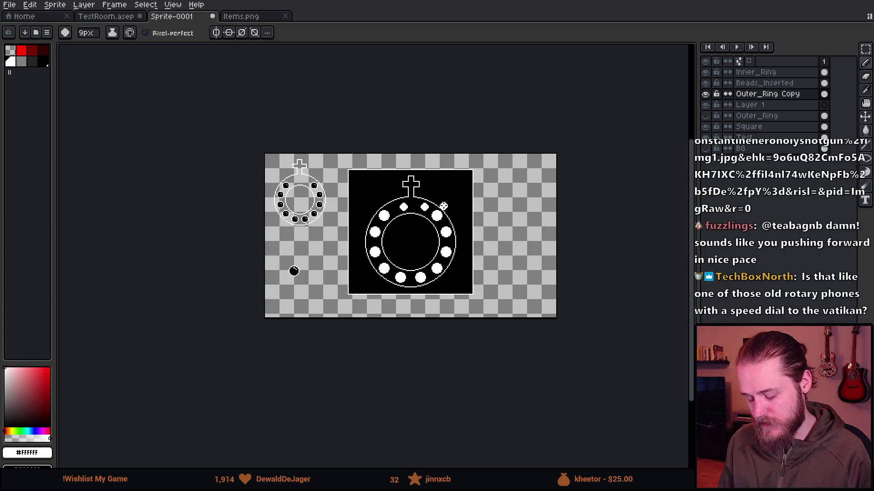
pyautogui.scroll(2, 443, 206)
pyautogui.moveTo(426, 216); pyautogui.dragTo(415, 229)
pyautogui.scroll(3, 415, 229)
pyautogui.scroll(-2, 409, 224)
pyautogui.scroll(-2, 408, 222)
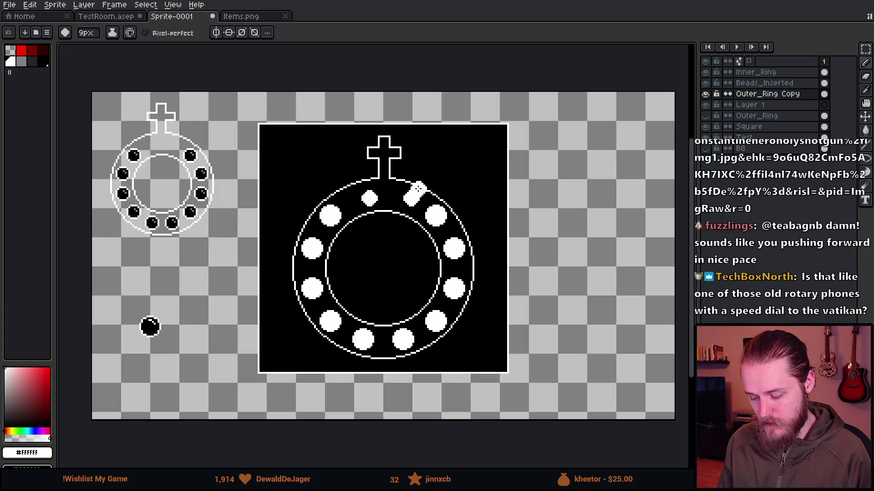
pyautogui.hotkey('ctrl', 'z')
pyautogui.hotkey('ctrl', 'z')
pyautogui.hotkey('ctrl', 'z')
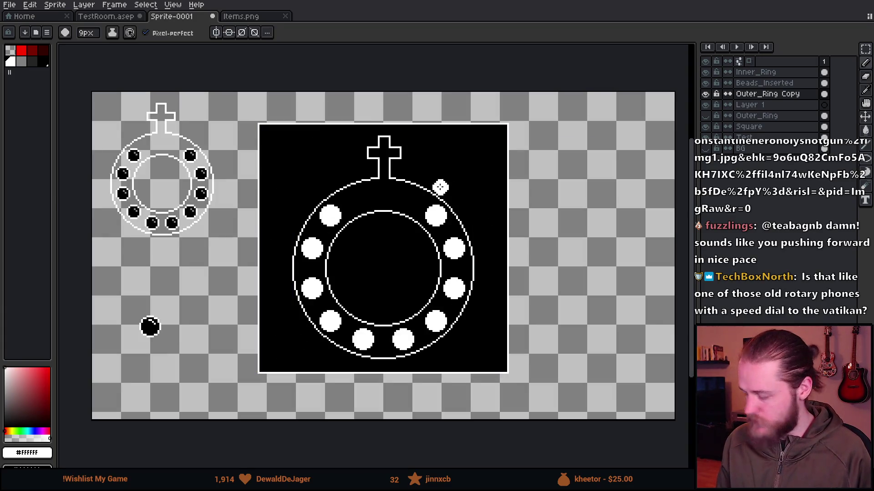
# Draw a wavy 1px white line along the ring's top beneath the cross.
pyautogui.scroll(2, 363, 218)
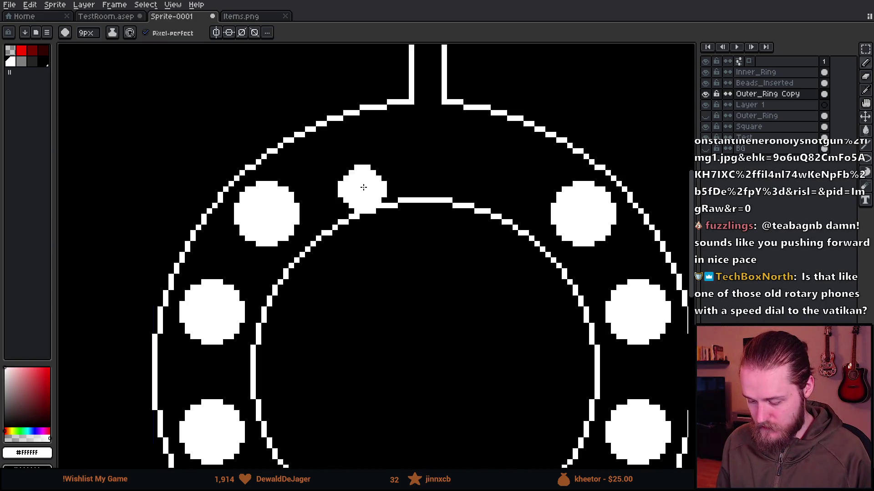
pyautogui.press('-')
pyautogui.press('-')
pyautogui.press('-')
pyautogui.moveTo(307, 180)
pyautogui.mouseDown()
pyautogui.moveTo(380, 152)
pyautogui.moveTo(565, 179)
pyautogui.mouseUp()
pyautogui.moveTo(505, 173)
pyautogui.mouseDown()
pyautogui.moveTo(510, 191)
pyautogui.moveTo(342, 169)
pyautogui.mouseUp()
pyautogui.scroll(-4, 482, 225)
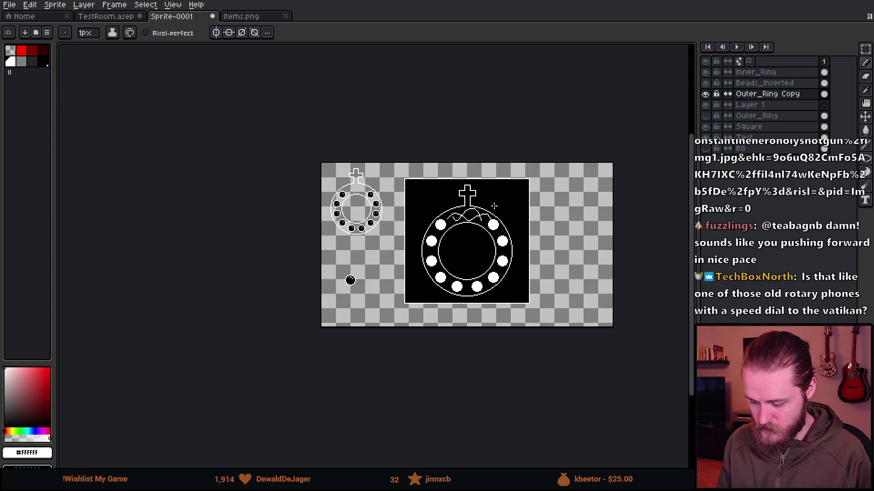
pyautogui.scroll(2, 495, 206)
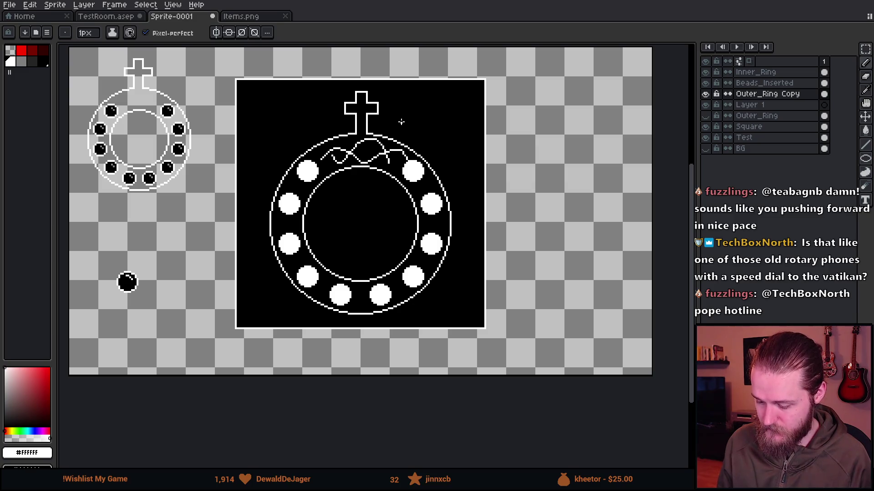
# Undo the wavy strokes and zoom around the cross to confirm the empty space.
pyautogui.hotkey('ctrl', 'z')
pyautogui.hotkey('ctrl', 'z')
pyautogui.hotkey('ctrl', 'z')
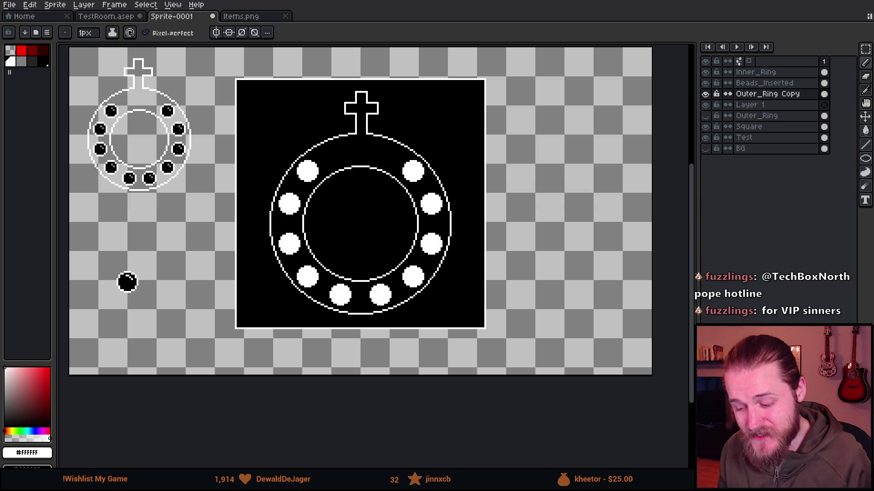
pyautogui.scroll(-2, 372, 152)
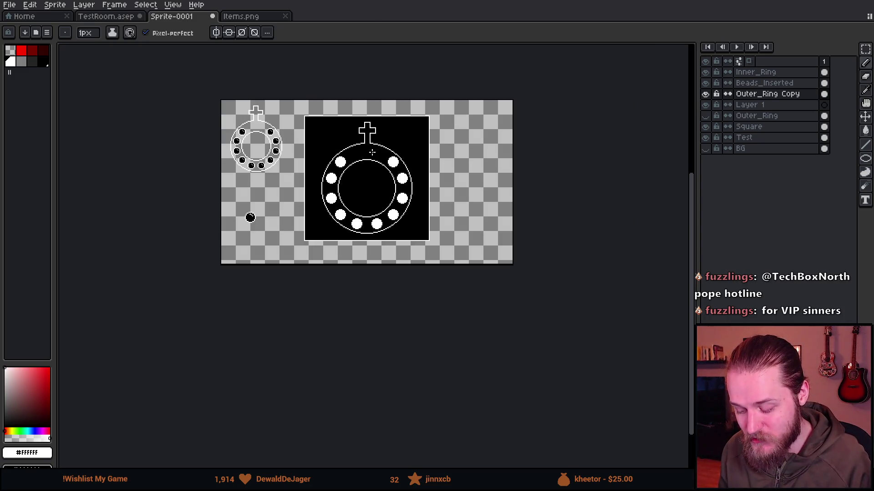
pyautogui.scroll(2, 372, 152)
pyautogui.scroll(1, 334, 148)
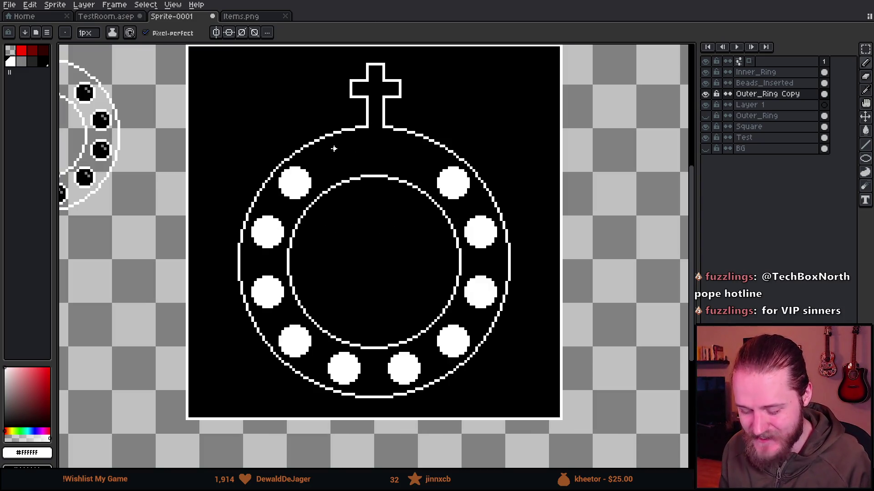
pyautogui.scroll(-1, 357, 183)
pyautogui.scroll(1, 366, 181)
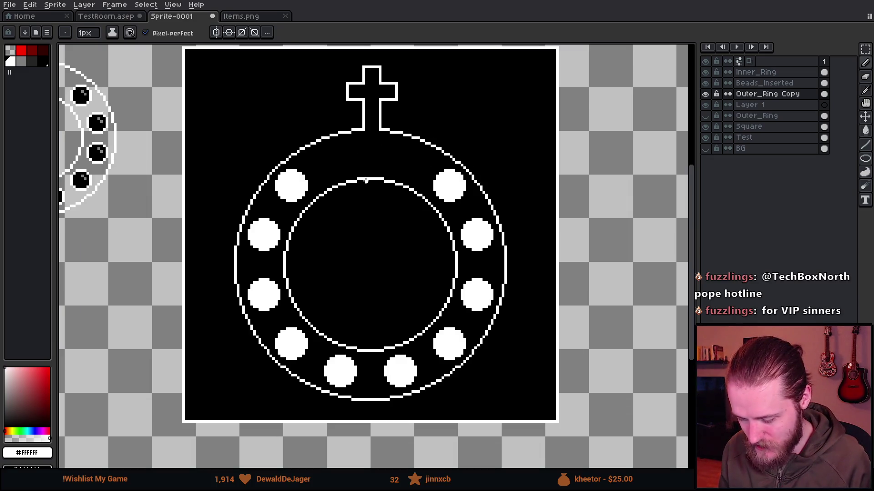
pyautogui.scroll(-1, 365, 156)
pyautogui.scroll(2, 370, 162)
pyautogui.scroll(-2, 369, 159)
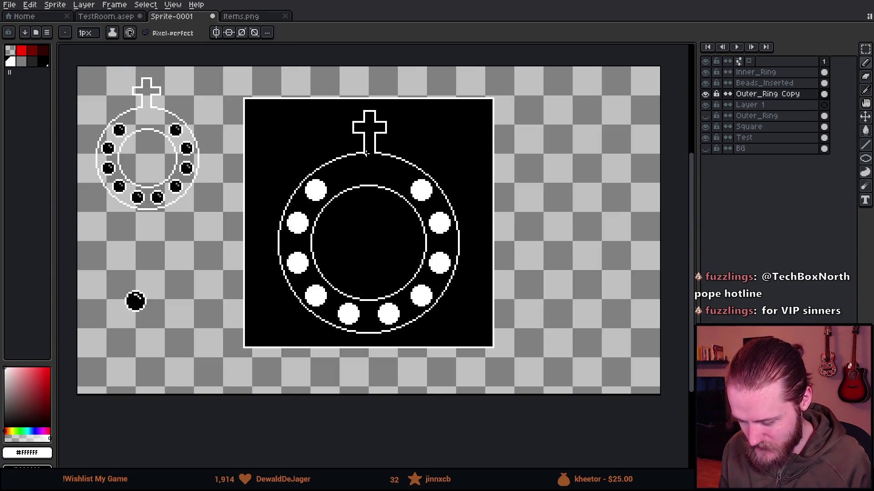
pyautogui.scroll(3, 366, 154)
pyautogui.scroll(-1, 365, 154)
pyautogui.scroll(1, 366, 203)
# Activate Beads_Inserted and marquee-select the lone outlined, highlighted bead.
pyautogui.press('e')
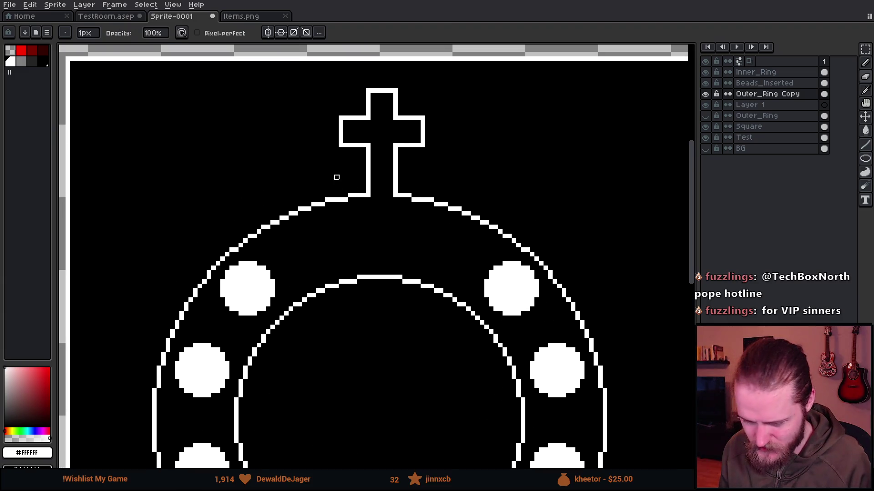
pyautogui.click(705, 94)
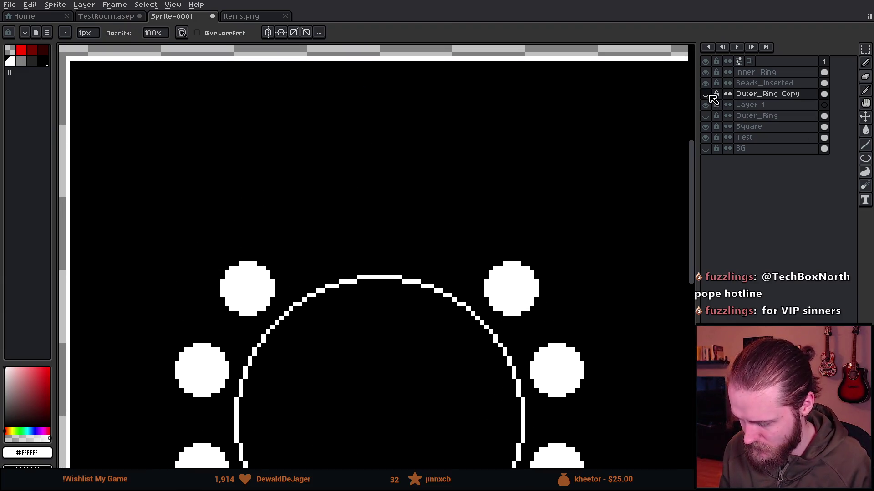
pyautogui.click(705, 94)
pyautogui.scroll(-1, 436, 176)
pyautogui.scroll(-3, 435, 177)
pyautogui.scroll(1, 430, 176)
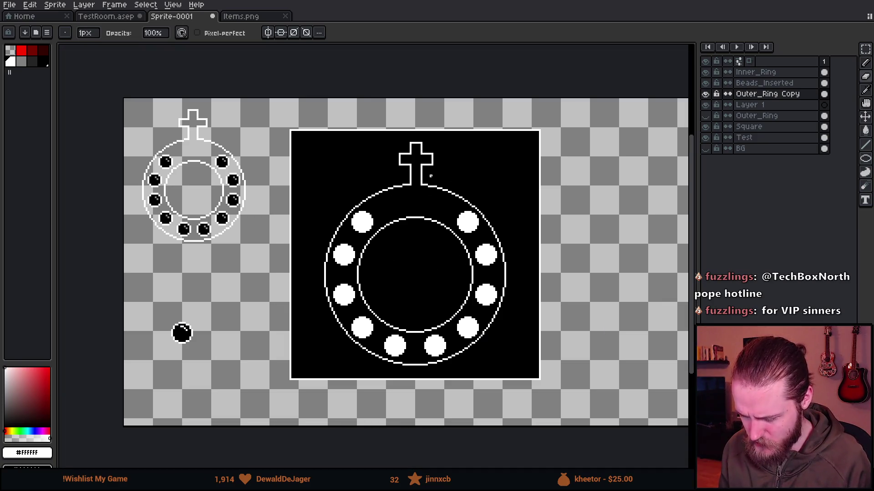
pyautogui.scroll(1, 425, 201)
pyautogui.moveTo(423, 210)
pyautogui.mouseDown()
pyautogui.moveTo(515, 141)
pyautogui.moveTo(557, 132)
pyautogui.mouseUp()
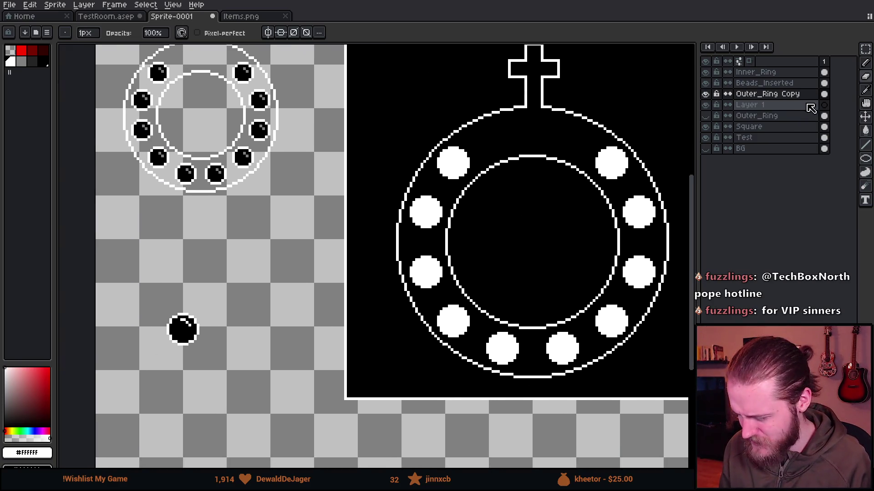
pyautogui.click(782, 85)
pyautogui.press('m')
pyautogui.moveTo(134, 292); pyautogui.dragTo(237, 375)
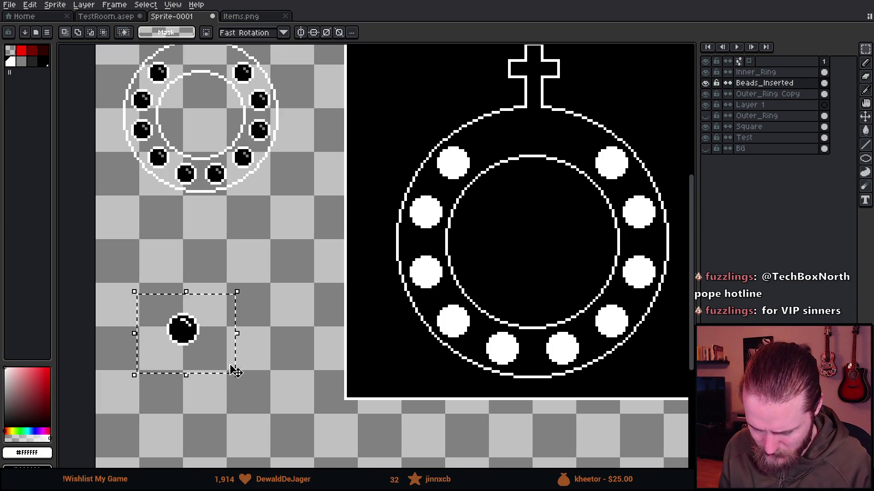
# Place bead copies over the top-left, left, and two lower-left bead spots.
pyautogui.moveTo(211, 349)
pyautogui.mouseDown()
pyautogui.moveTo(490, 201)
pyautogui.moveTo(480, 184)
pyautogui.moveTo(259, 170)
pyautogui.mouseUp()
pyautogui.scroll(1, 204, 155)
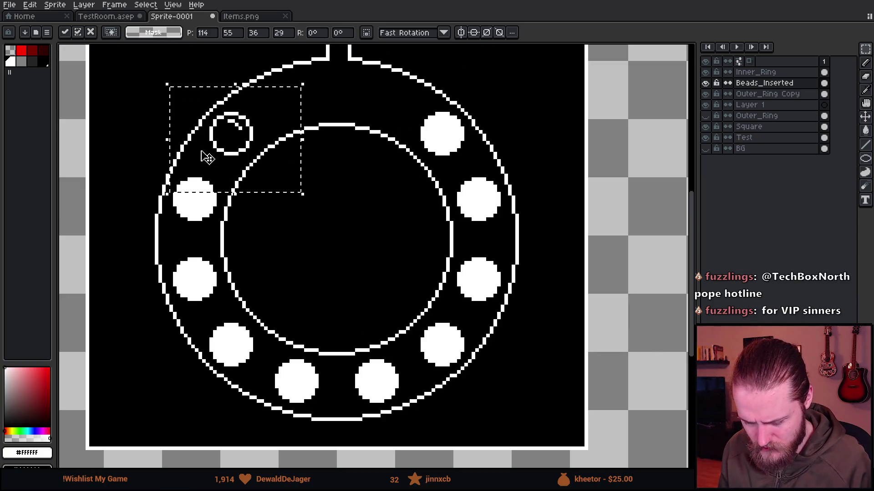
pyautogui.hotkey('ctrl', 'c')
pyautogui.hotkey('ctrl', 'v')
pyautogui.moveTo(379, 364); pyautogui.dragTo(205, 210)
pyautogui.hotkey('ctrl', 'v')
pyautogui.moveTo(377, 364)
pyautogui.mouseDown()
pyautogui.moveTo(195, 296)
pyautogui.moveTo(205, 296)
pyautogui.moveTo(203, 306)
pyautogui.moveTo(209, 297)
pyautogui.moveTo(230, 304)
pyautogui.mouseUp()
pyautogui.hotkey('ctrl', 'v')
pyautogui.moveTo(374, 357); pyautogui.dragTo(238, 345)
# Paste copies over the bottom-left, right, upper-right and top-right beads, then commit.
pyautogui.hotkey('ctrl', 'v')
pyautogui.moveTo(395, 381)
pyautogui.mouseDown()
pyautogui.moveTo(318, 412)
pyautogui.moveTo(400, 371)
pyautogui.moveTo(396, 399)
pyautogui.moveTo(375, 357)
pyautogui.moveTo(462, 356)
pyautogui.mouseUp()
pyautogui.hotkey('ctrl', 'v')
pyautogui.hotkey('ctrl', 'v')
pyautogui.hotkey('ctrl', 'v')
pyautogui.moveTo(390, 375)
pyautogui.mouseDown()
pyautogui.moveTo(485, 326)
pyautogui.moveTo(498, 302)
pyautogui.mouseUp()
pyautogui.hotkey('ctrl', 'v')
pyautogui.moveTo(408, 368)
pyautogui.mouseDown()
pyautogui.moveTo(521, 211)
pyautogui.moveTo(513, 214)
pyautogui.mouseUp()
pyautogui.hotkey('ctrl', 'v')
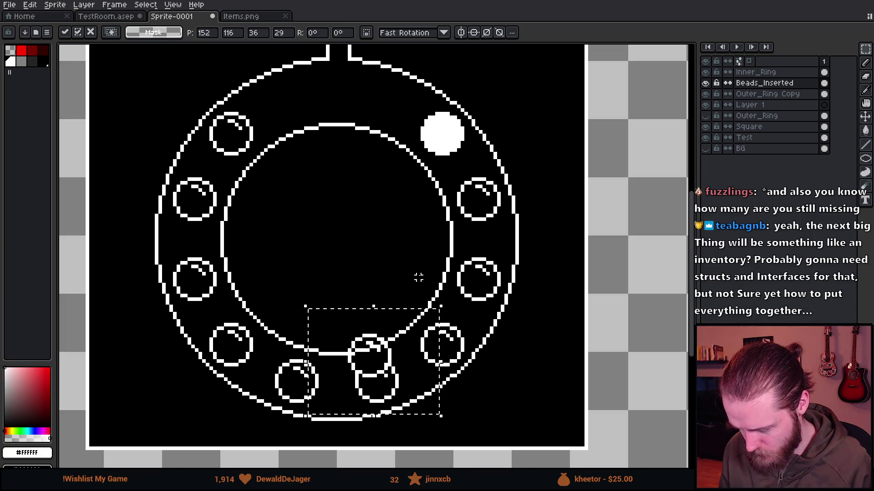
pyautogui.moveTo(396, 364)
pyautogui.mouseDown()
pyautogui.moveTo(454, 140)
pyautogui.moveTo(469, 143)
pyautogui.mouseUp()
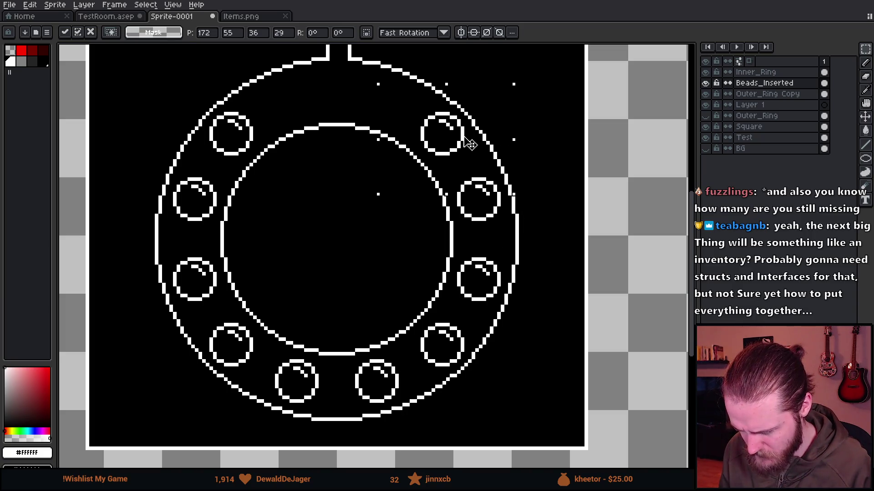
pyautogui.press('Return')
pyautogui.scroll(-5, 360, 211)
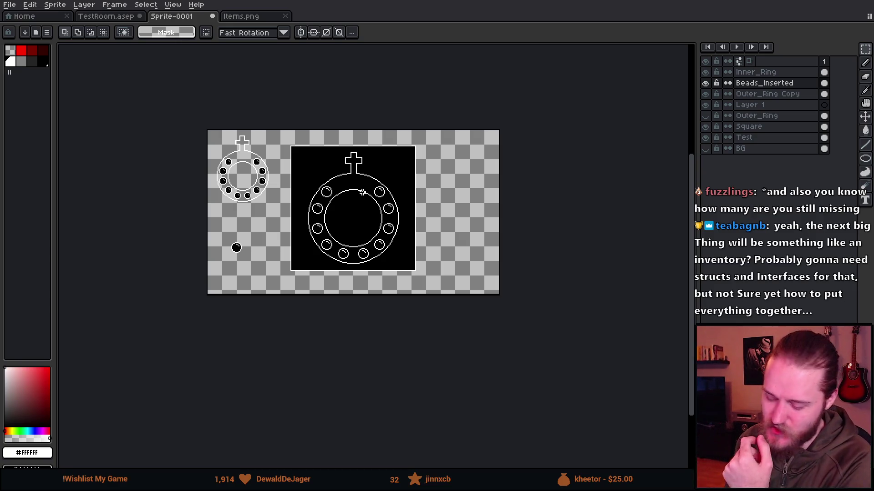
pyautogui.scroll(-1, 330, 191)
pyautogui.scroll(5, 327, 195)
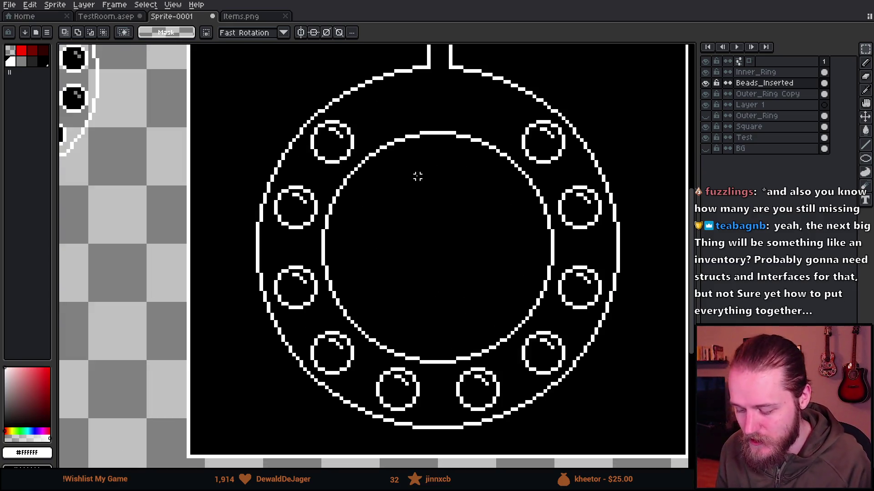
pyautogui.scroll(-1, 306, 229)
pyautogui.scroll(-1, 309, 209)
pyautogui.scroll(-1, 266, 119)
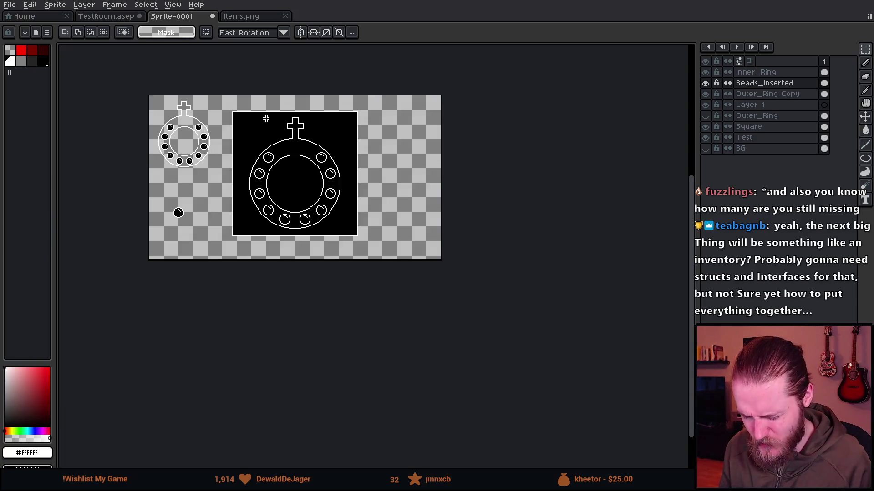
pyautogui.scroll(1, 266, 119)
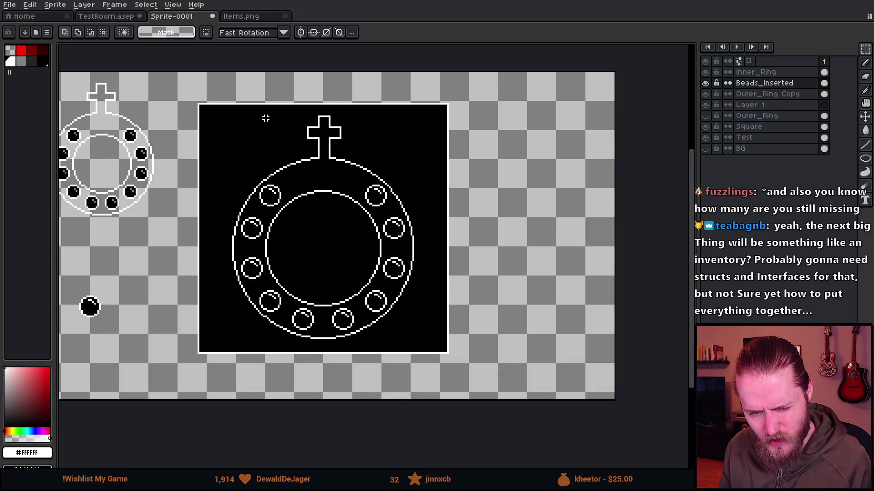
pyautogui.scroll(-2, 266, 118)
pyautogui.scroll(2, 266, 119)
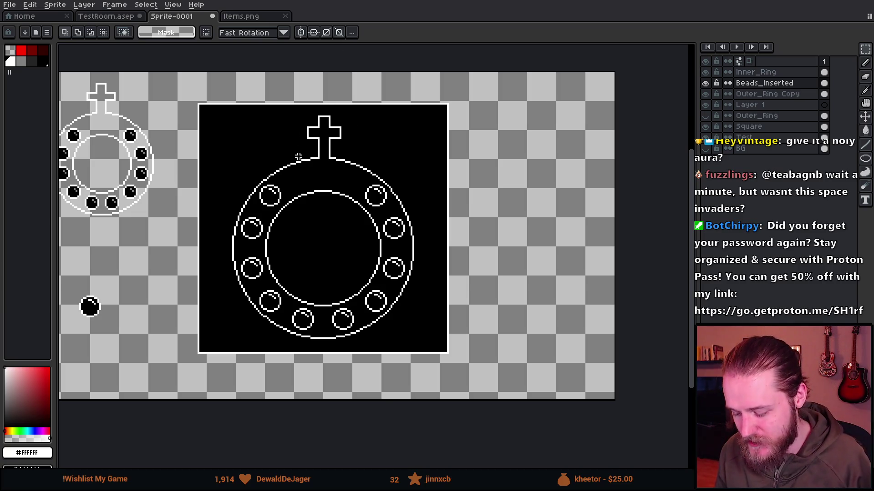
pyautogui.scroll(1, 308, 190)
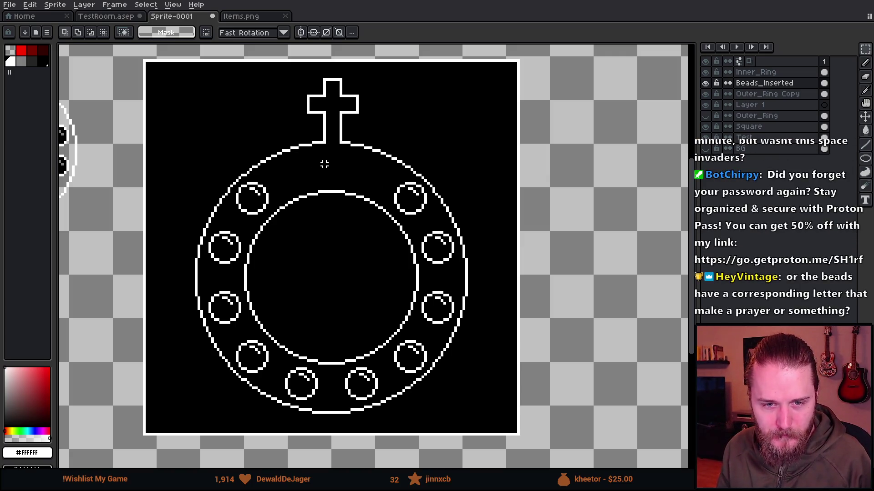
pyautogui.moveTo(324, 164); pyautogui.dragTo(352, 158)
pyautogui.scroll(-1, 351, 158)
pyautogui.scroll(1, 344, 159)
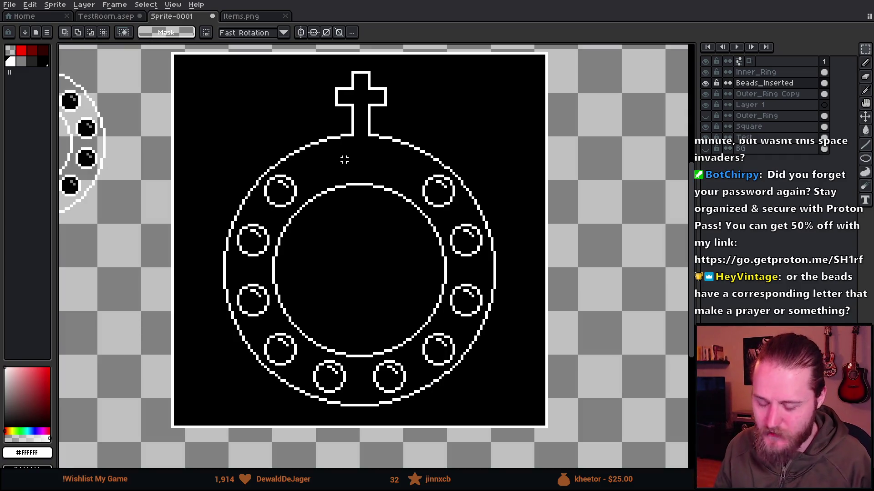
pyautogui.press('b')
pyautogui.scroll(2, 322, 161)
pyautogui.scroll(-2, 321, 158)
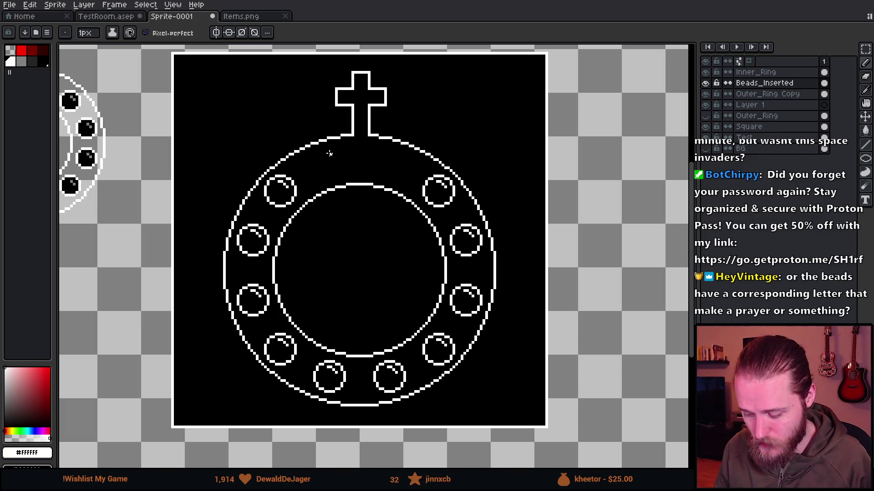
pyautogui.scroll(2, 333, 154)
pyautogui.scroll(-5, 337, 154)
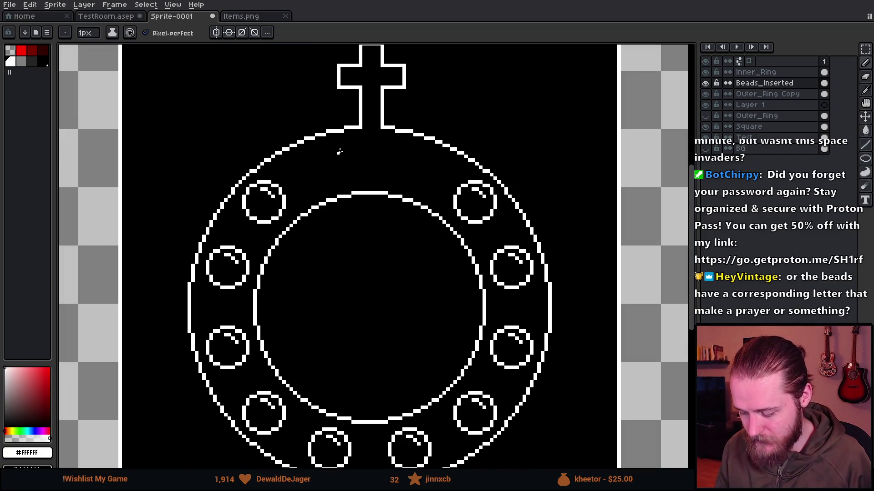
pyautogui.scroll(6, 339, 155)
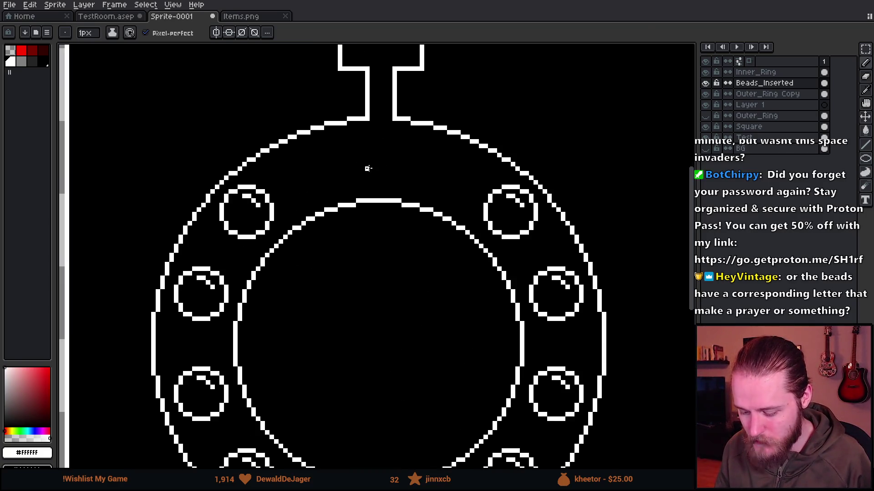
pyautogui.scroll(-1, 349, 194)
pyautogui.scroll(-3, 309, 188)
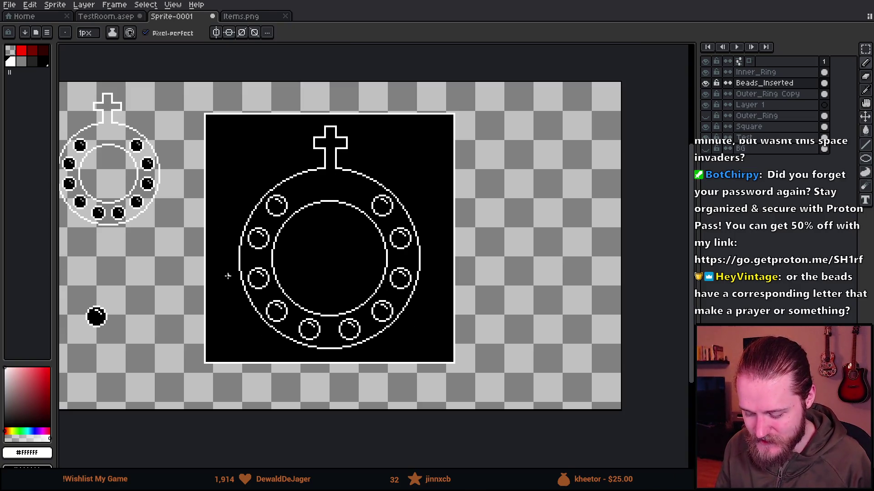
pyautogui.scroll(2, 318, 364)
pyautogui.scroll(2, 303, 167)
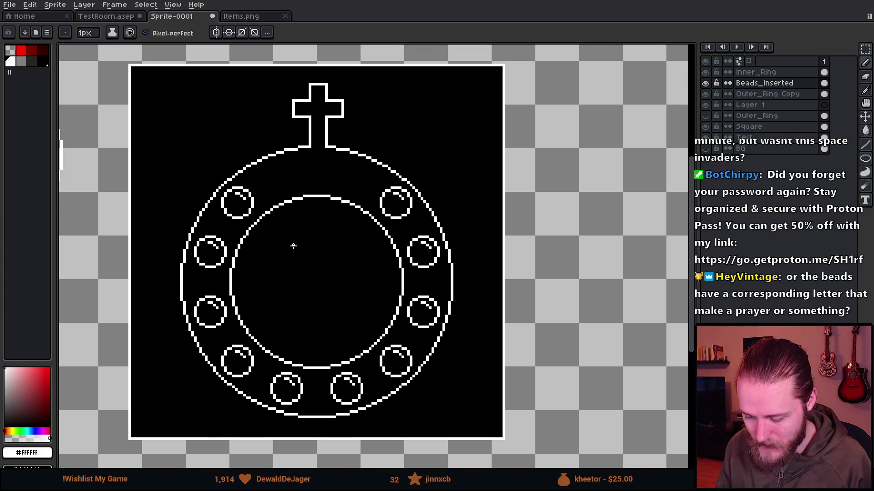
pyautogui.scroll(-1, 291, 232)
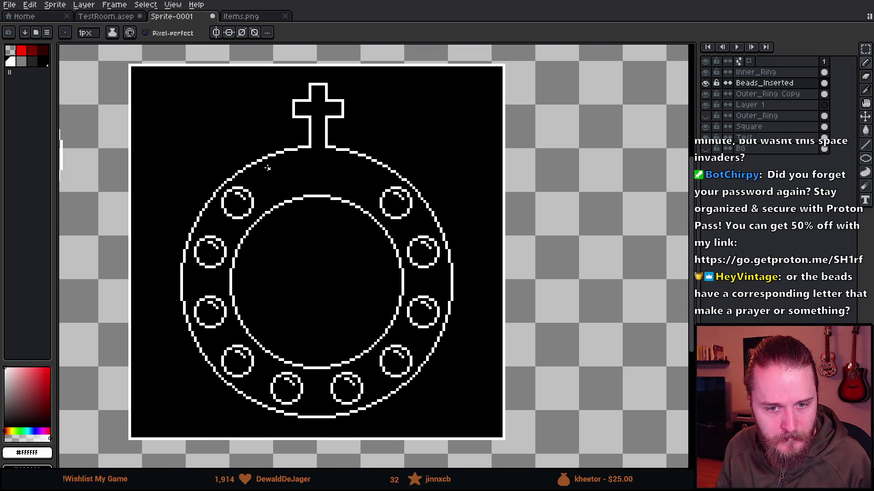
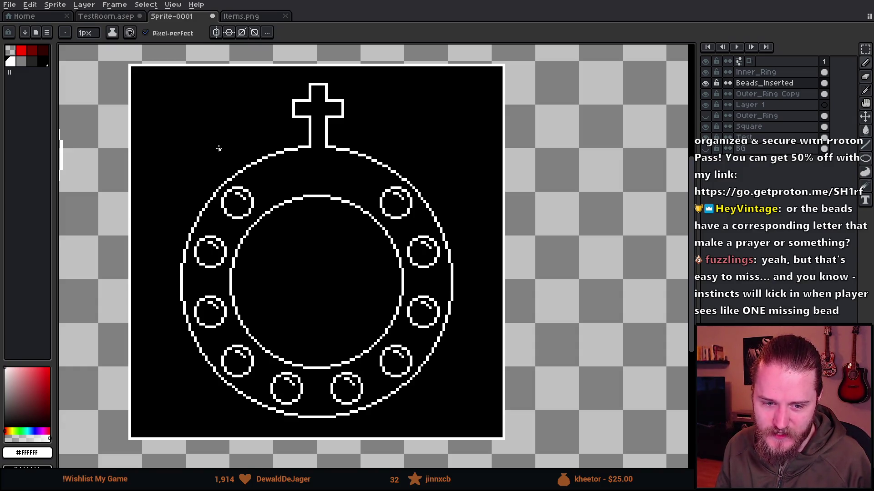
# Lasso the upper-left bead and nudge it one pixel down and right.
pyautogui.scroll(-1, 240, 157)
pyautogui.scroll(1, 285, 167)
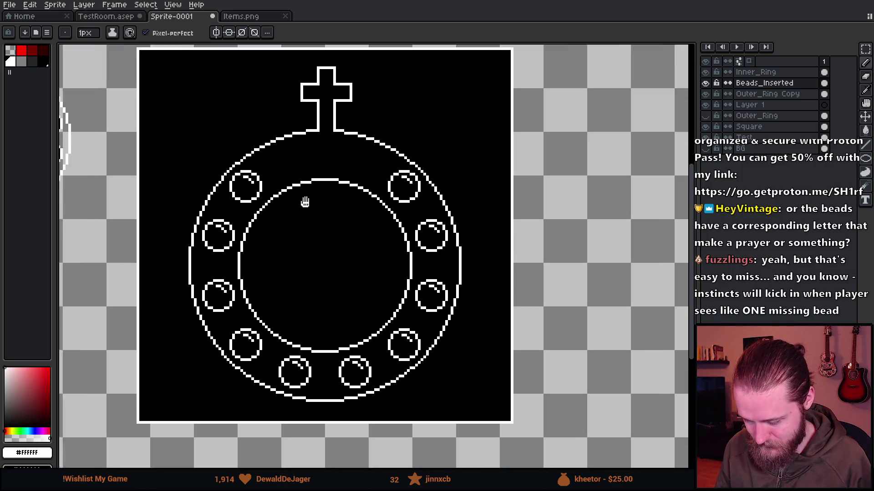
pyautogui.scroll(-1, 338, 184)
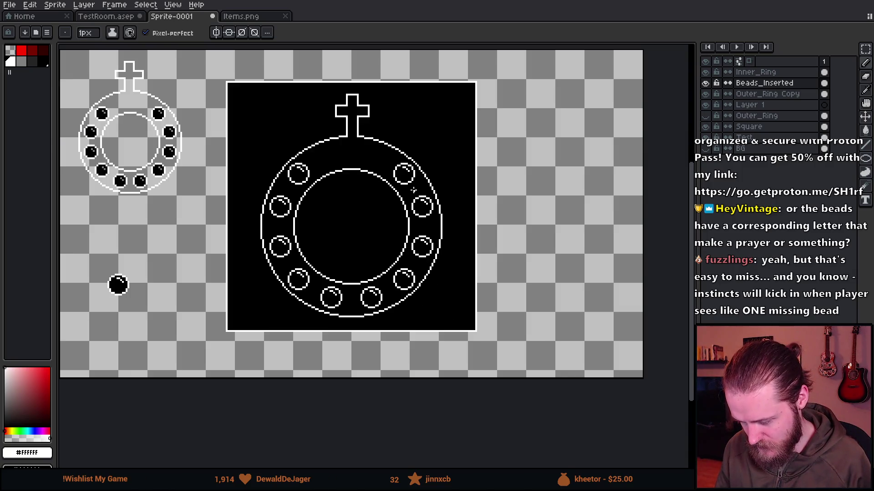
pyautogui.scroll(1, 422, 179)
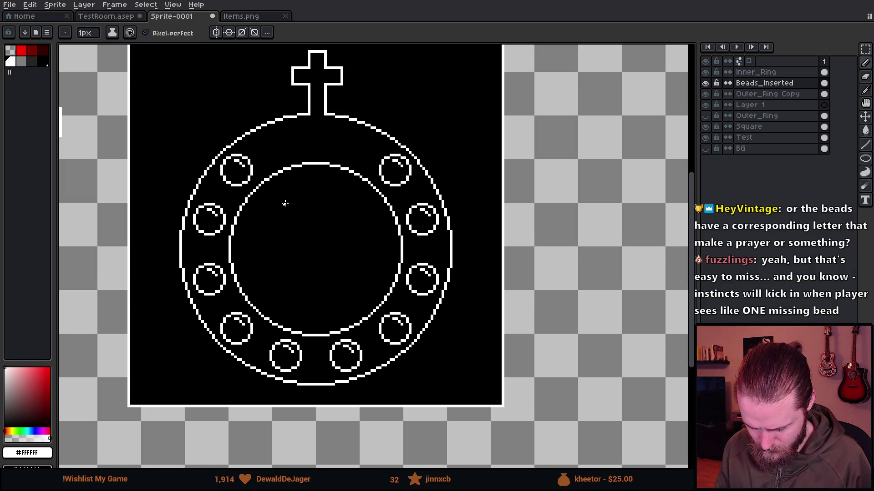
pyautogui.scroll(3, 256, 191)
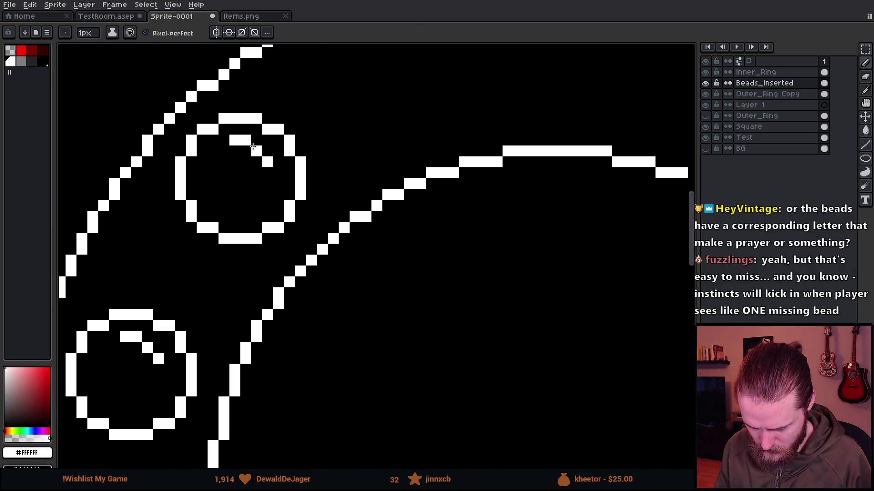
pyautogui.press('q')
pyautogui.moveTo(303, 109)
pyautogui.mouseDown()
pyautogui.moveTo(293, 101)
pyautogui.moveTo(170, 200)
pyautogui.moveTo(310, 205)
pyautogui.moveTo(319, 137)
pyautogui.mouseUp()
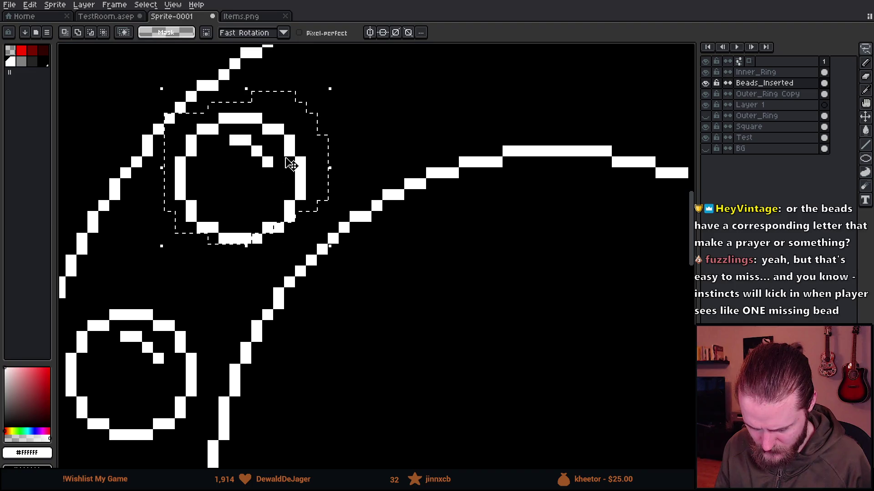
pyautogui.click(293, 207)
pyautogui.moveTo(293, 207)
pyautogui.mouseDown()
pyautogui.moveTo(302, 202)
pyautogui.moveTo(304, 211)
pyautogui.mouseUp()
pyautogui.press('Return')
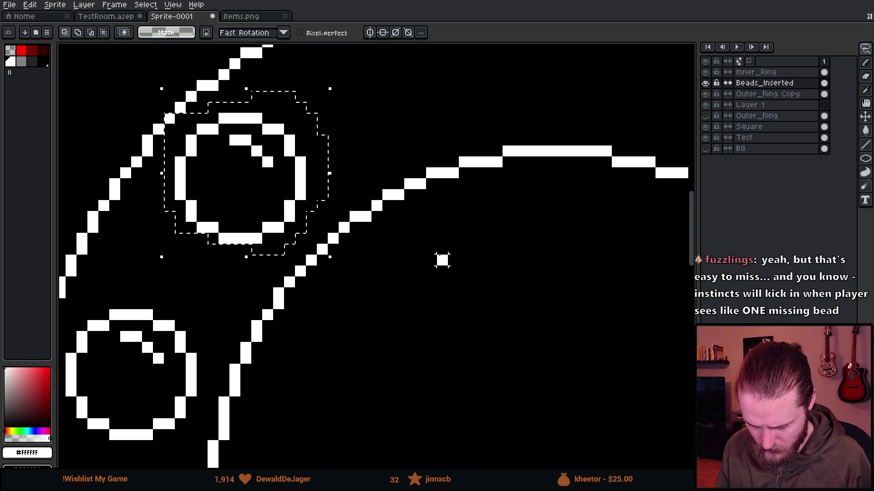
# Sketch a white trial arc with the pencil across the top of the ring band.
pyautogui.scroll(-4, 439, 254)
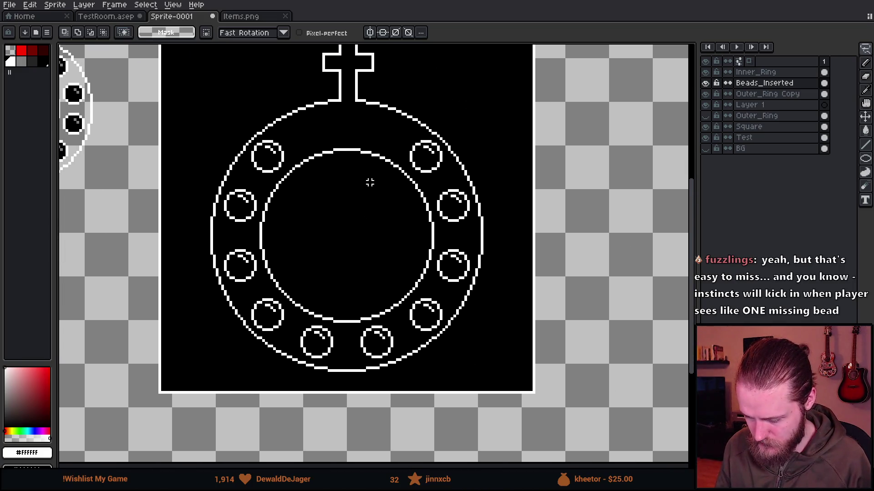
pyautogui.scroll(-3, 369, 181)
pyautogui.scroll(3, 348, 170)
pyautogui.scroll(3, 346, 188)
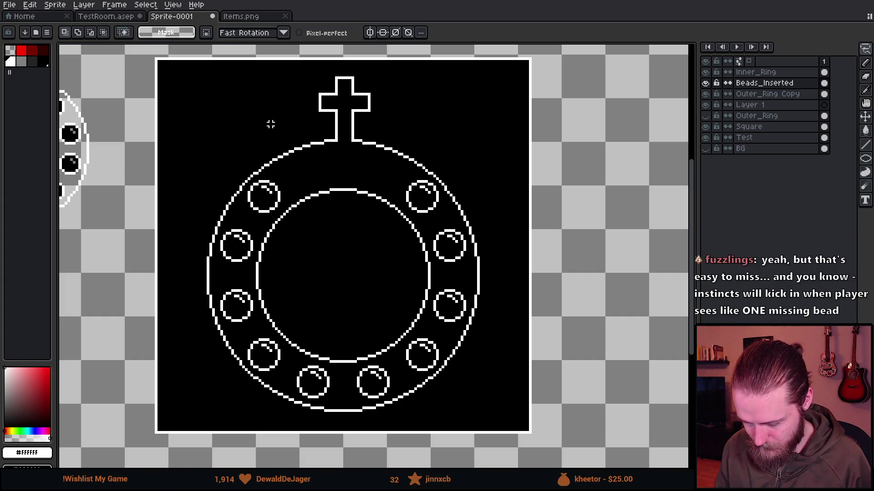
pyautogui.scroll(-1, 298, 121)
pyautogui.scroll(2, 318, 125)
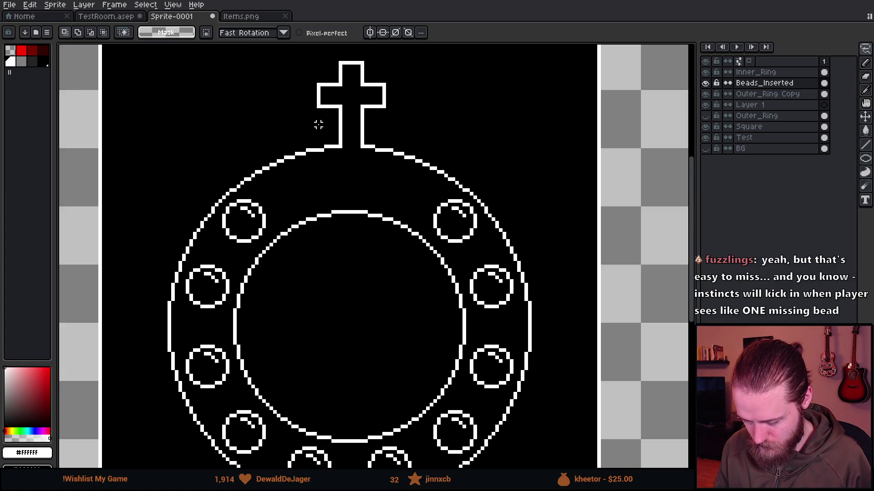
pyautogui.press('b')
pyautogui.moveTo(278, 195)
pyautogui.mouseDown()
pyautogui.moveTo(336, 169)
pyautogui.moveTo(432, 186)
pyautogui.moveTo(302, 207)
pyautogui.mouseUp()
pyautogui.scroll(-2, 368, 248)
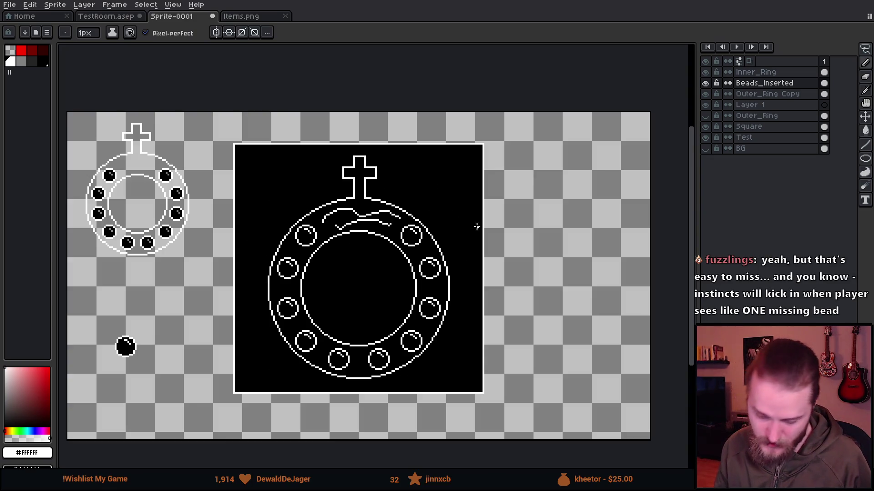
# Undo the trial stroke and shift the Square layer's black content upward.
pyautogui.hotkey('ctrl', 'z')
pyautogui.hotkey('ctrl', 'z')
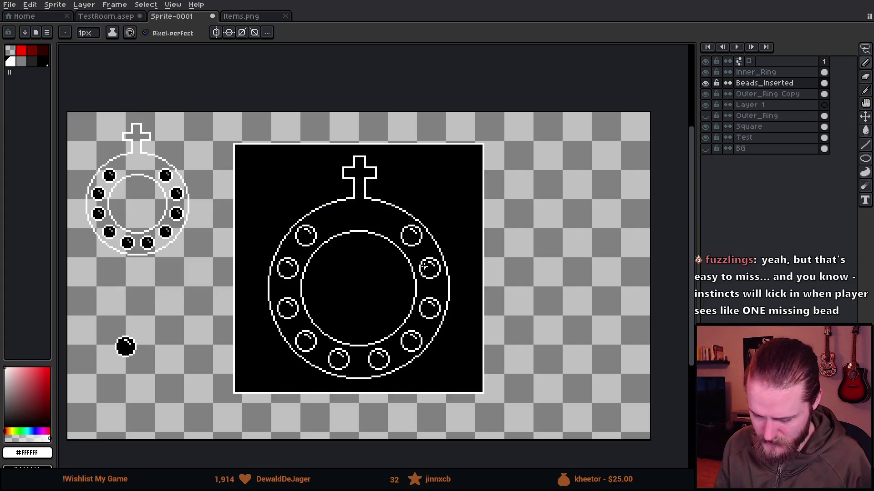
pyautogui.scroll(-1, 384, 258)
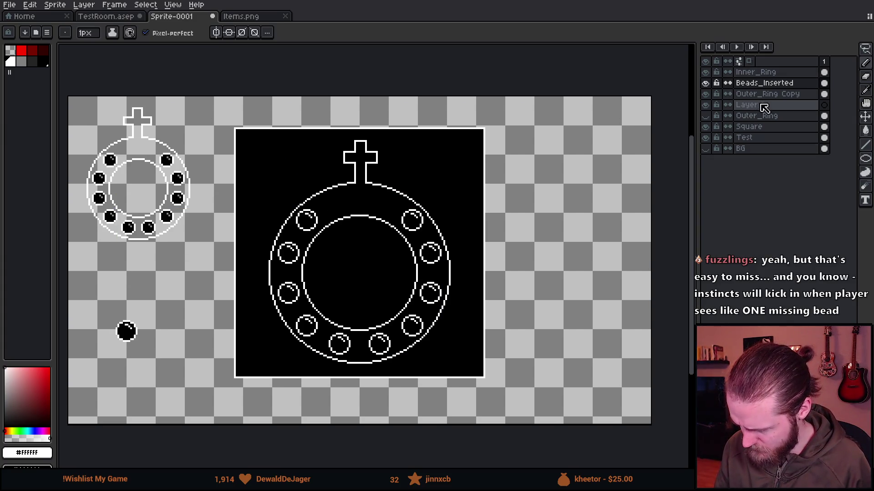
pyautogui.click(768, 135)
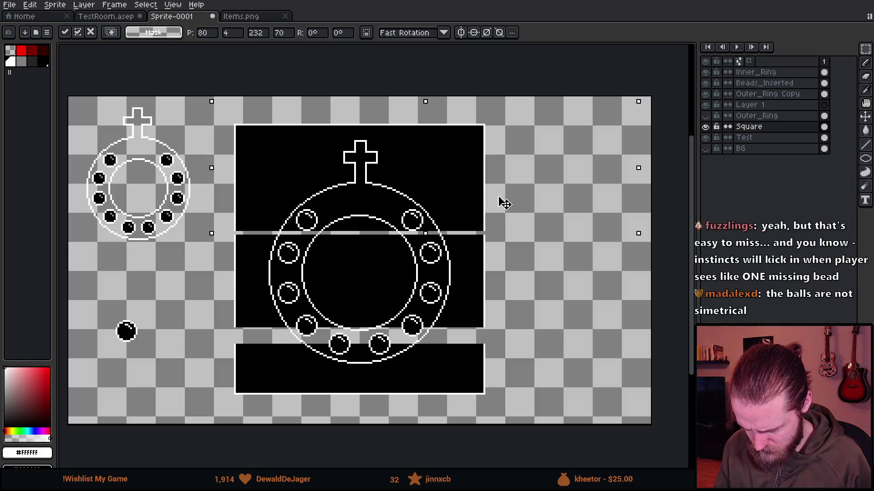
pyautogui.moveTo(501, 201); pyautogui.dragTo(501, 187)
pyautogui.press('Return')
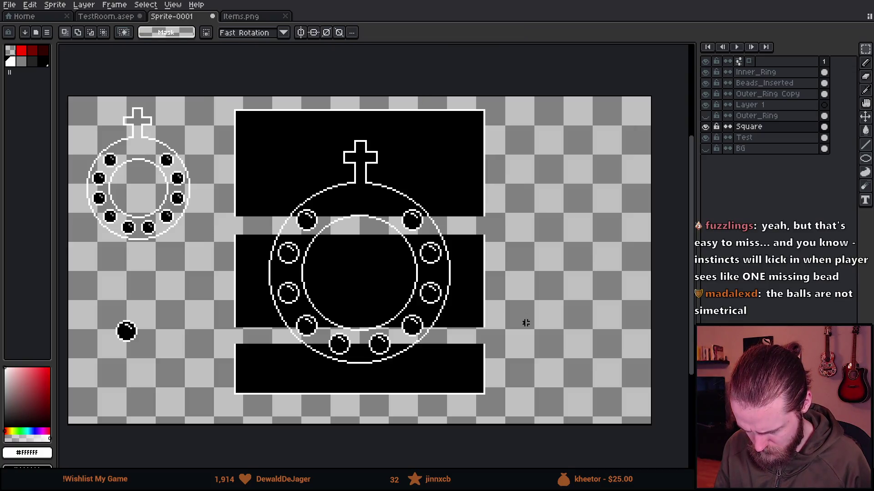
# Enlarge the pencil brush to 14px.
pyautogui.press('b')
pyautogui.scroll(4, 360, 123)
pyautogui.press('+')
pyautogui.press('+')
pyautogui.press('+')
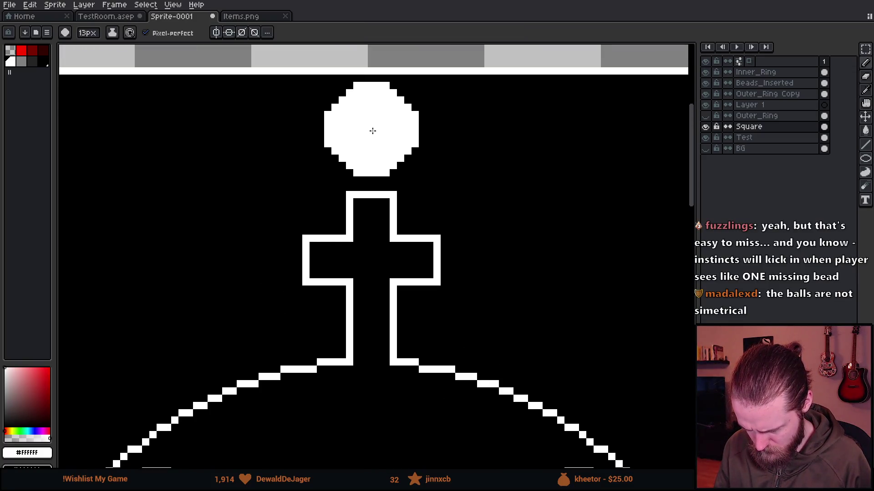
pyautogui.press('+')
pyautogui.scroll(-5, 377, 132)
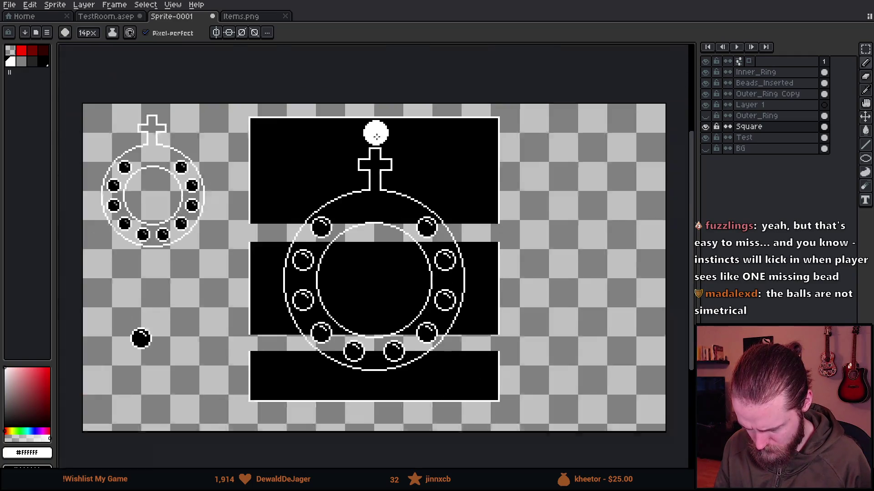
pyautogui.scroll(1, 399, 195)
pyautogui.scroll(2, 399, 194)
pyautogui.scroll(-2, 380, 259)
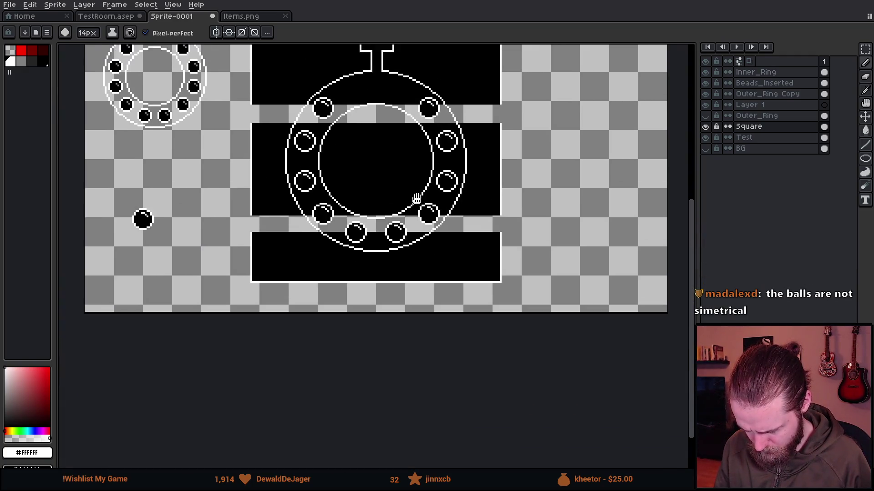
# Stretch a thin marquee strip from the ring top downward to fill the black gaps.
pyautogui.press('m')
pyautogui.moveTo(202, 147); pyautogui.dragTo(504, 162)
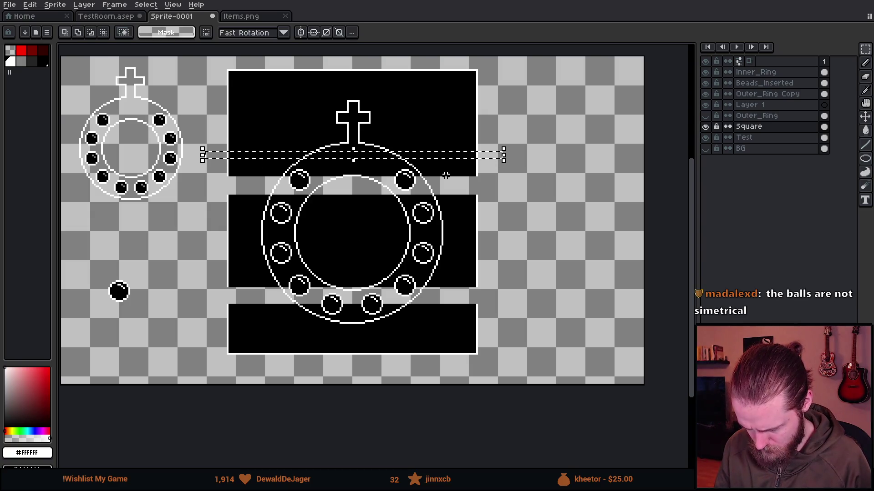
pyautogui.click(357, 168)
pyautogui.moveTo(357, 168); pyautogui.dragTo(374, 357)
pyautogui.press('Return')
pyautogui.scroll(-2, 565, 230)
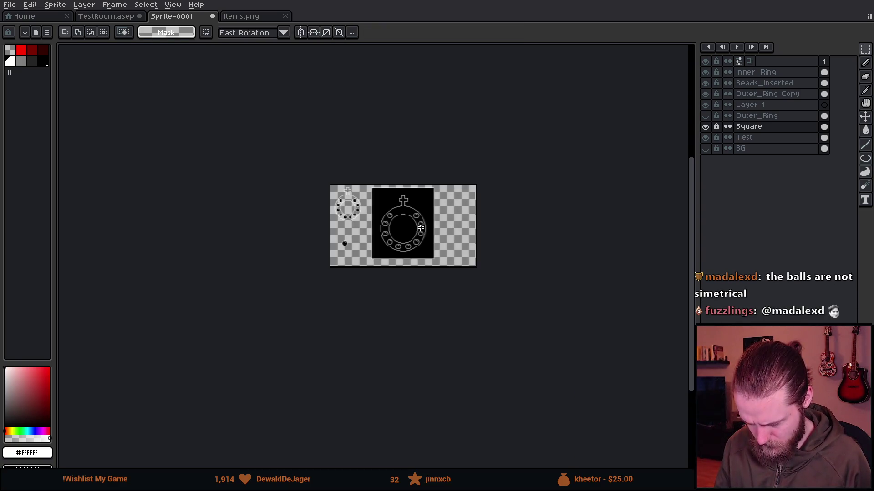
pyautogui.scroll(1, 427, 224)
pyautogui.scroll(1, 426, 224)
# Draw trial white strokes above the ring, then undo them.
pyautogui.press('b')
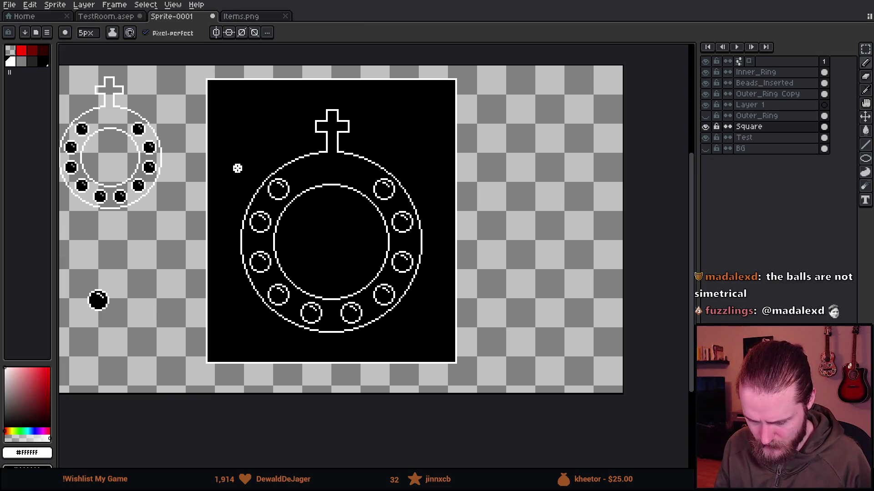
pyautogui.moveTo(233, 178)
pyautogui.mouseDown()
pyautogui.moveTo(286, 144)
pyautogui.moveTo(219, 90)
pyautogui.moveTo(226, 162)
pyautogui.mouseUp()
pyautogui.moveTo(381, 90)
pyautogui.mouseDown()
pyautogui.moveTo(430, 183)
pyautogui.moveTo(423, 103)
pyautogui.mouseUp()
pyautogui.scroll(-3, 455, 182)
pyautogui.scroll(3, 462, 186)
pyautogui.press('v')
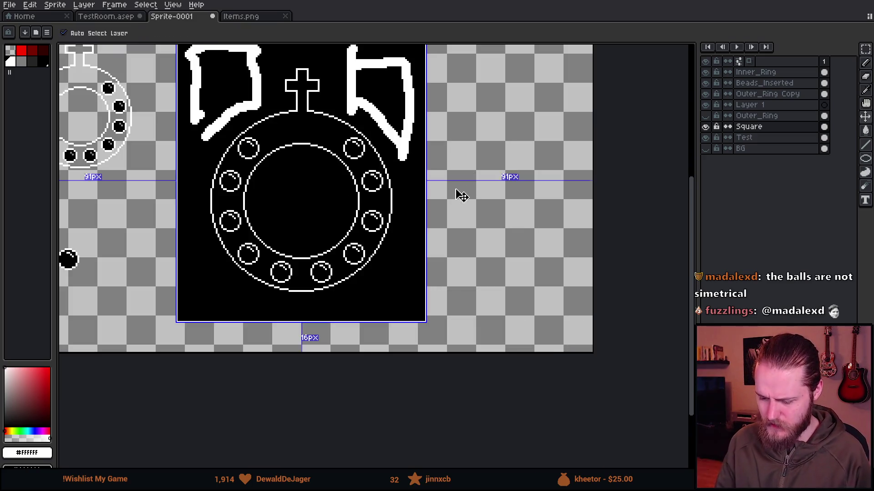
pyautogui.hotkey('ctrl', 'z')
pyautogui.hotkey('ctrl', 'z')
pyautogui.press('b')
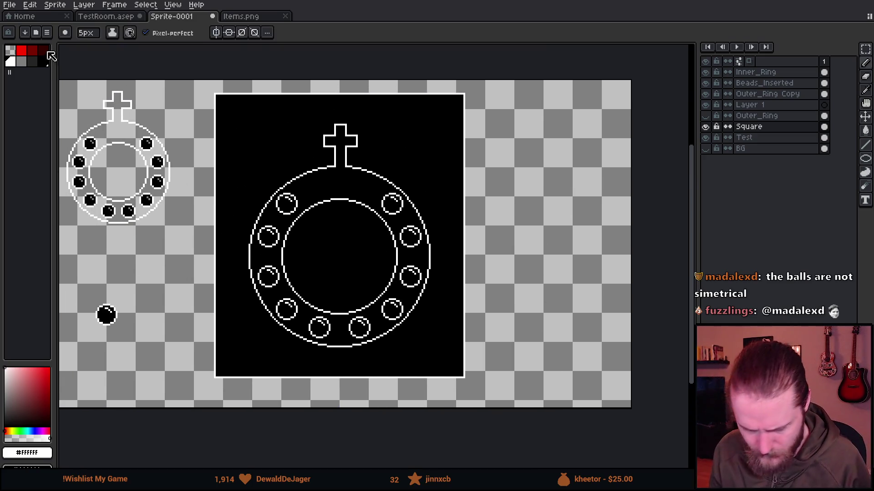
# Eyedrop white from the ring outline as the drawing colour.
pyautogui.click(32, 62)
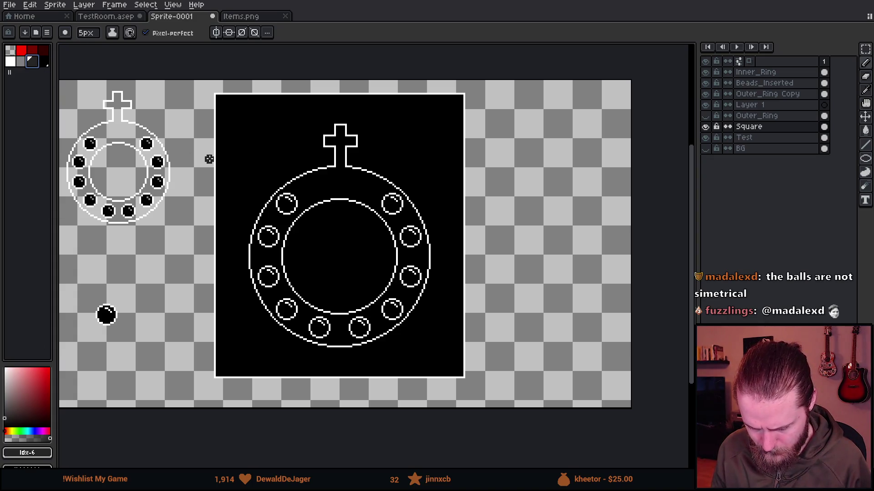
pyautogui.scroll(1, 327, 235)
pyautogui.scroll(-1, 327, 236)
pyautogui.scroll(1, 338, 228)
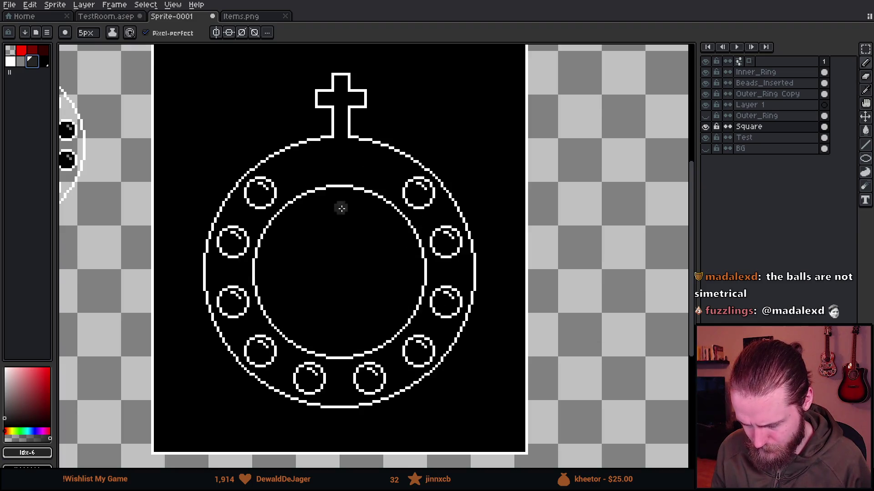
pyautogui.press('i')
pyautogui.click(343, 175)
pyautogui.click(344, 185)
pyautogui.press('b')
pyautogui.scroll(-1, 343, 184)
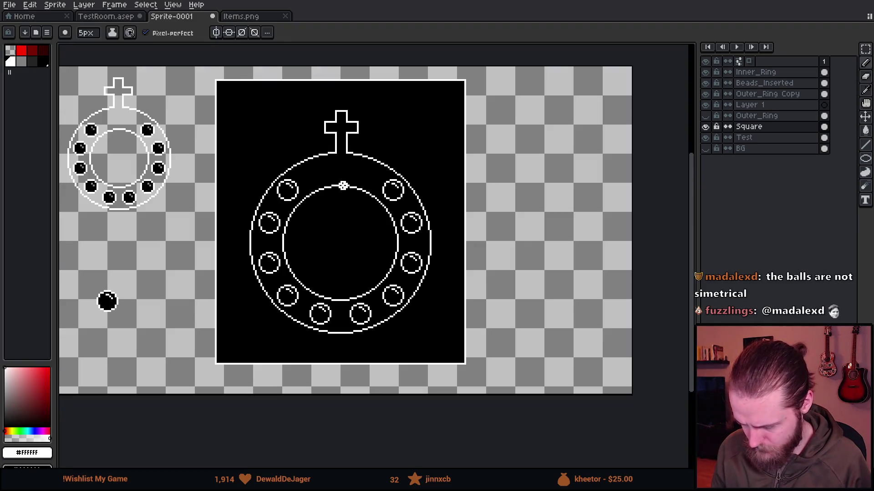
# Duplicate the Beads_Inserted layer and black out stray pixels inside the top-left bead.
pyautogui.rightClick(767, 84)
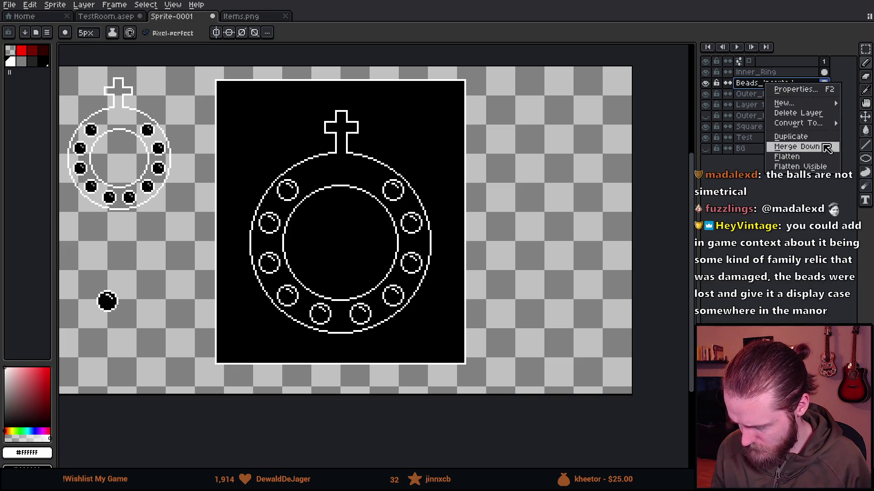
pyautogui.click(794, 136)
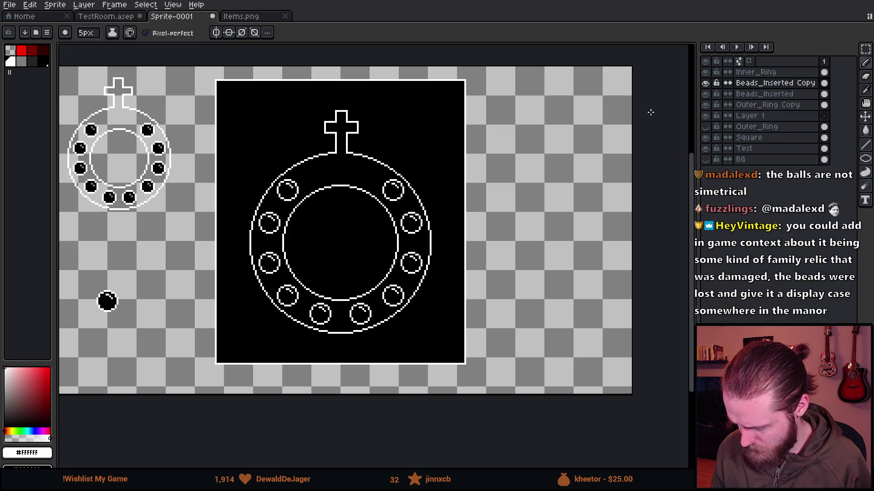
pyautogui.scroll(2, 300, 198)
pyautogui.scroll(2, 301, 196)
pyautogui.press('e')
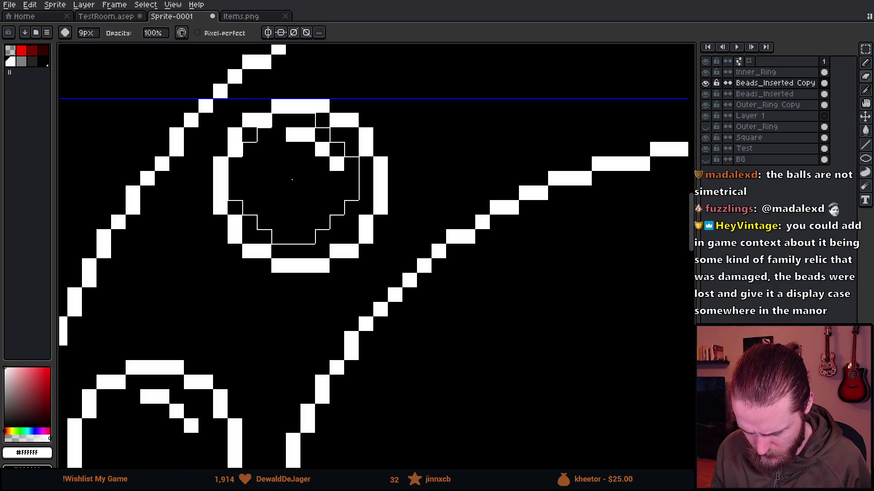
pyautogui.press('+')
pyautogui.press('+')
pyautogui.press('+')
pyautogui.press('b')
pyautogui.press('x')
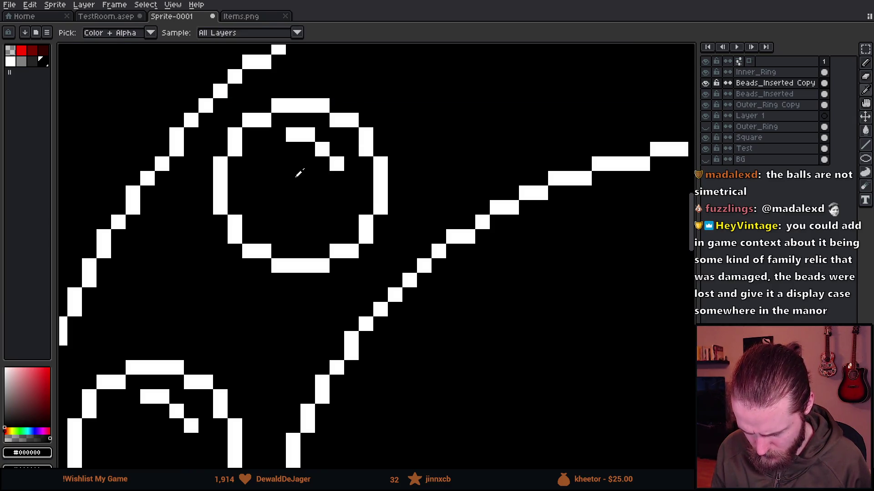
pyautogui.click(293, 145)
pyautogui.click(324, 179)
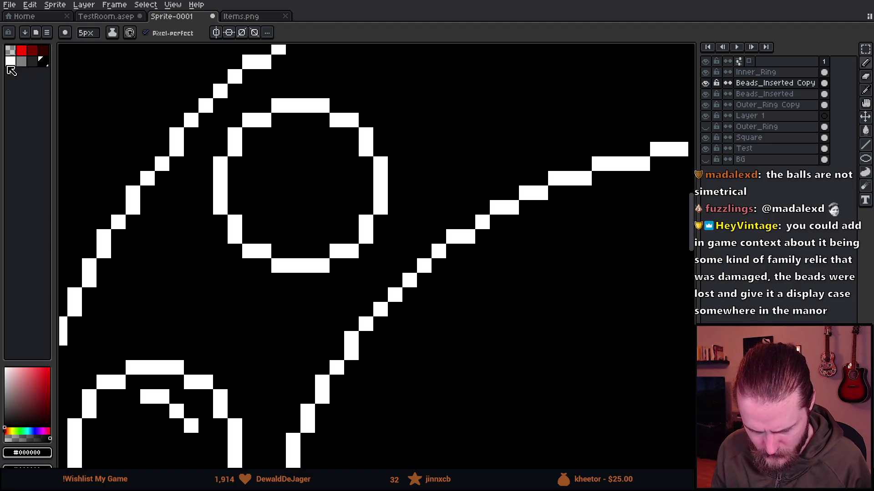
# Fill the top-left bead with the dark grey palette colour.
pyautogui.click(32, 61)
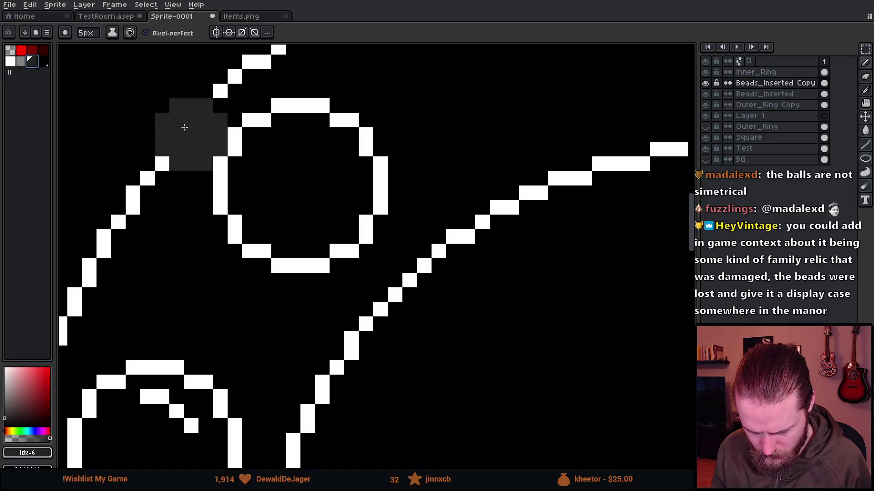
pyautogui.press('+')
pyautogui.press('+')
pyautogui.press('+')
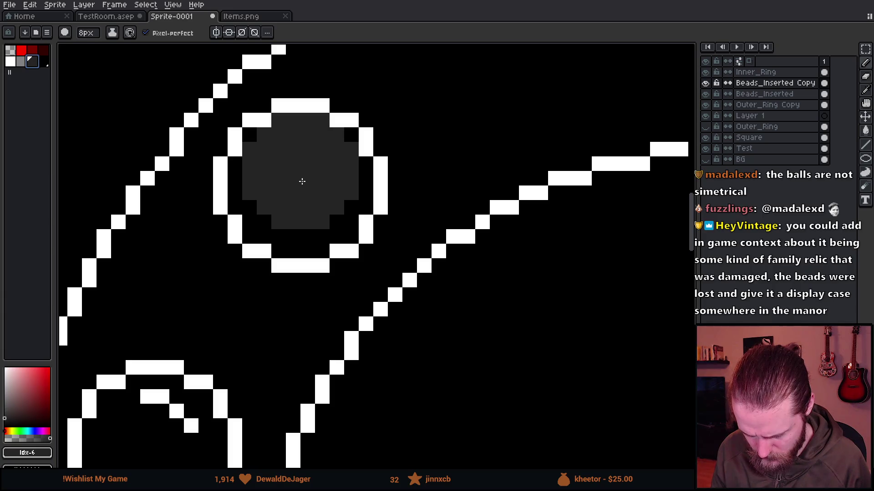
pyautogui.click(302, 190)
pyautogui.scroll(-4, 373, 288)
pyautogui.scroll(-1, 473, 345)
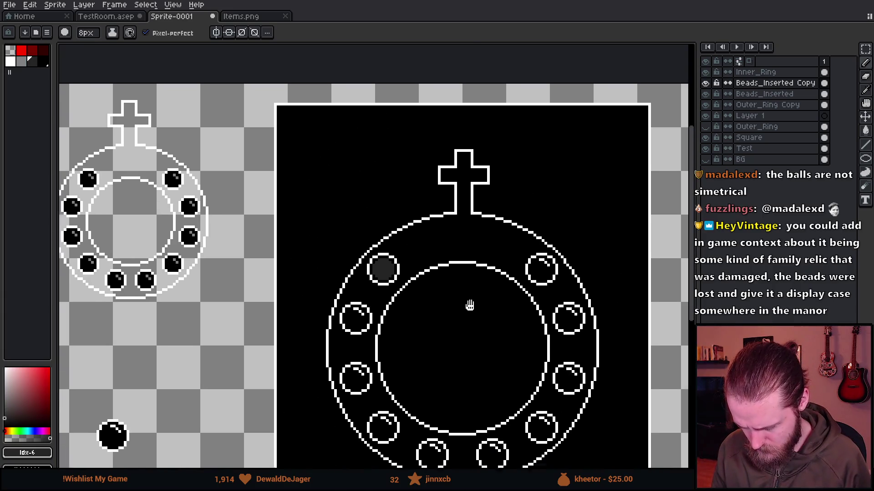
pyautogui.scroll(4, 344, 219)
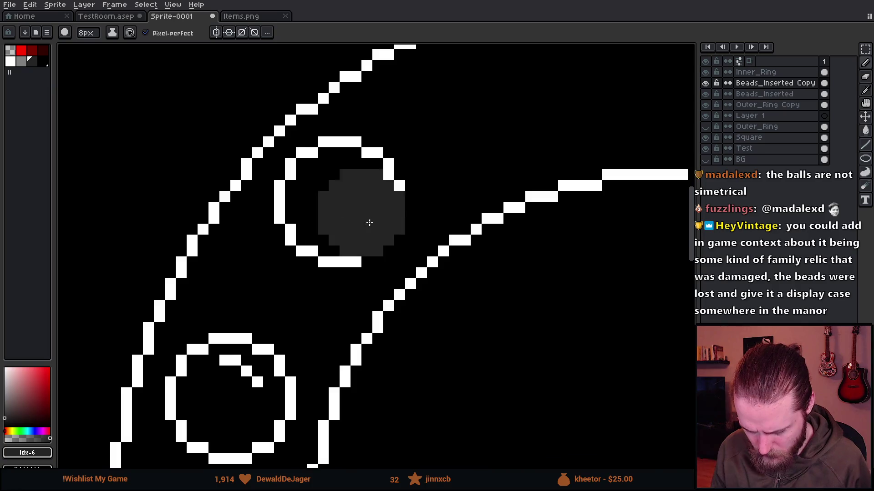
pyautogui.scroll(-4, 368, 220)
pyautogui.scroll(3, 432, 218)
# Set the Paint Bucket to 8-connected and recolour the top-left bead's outline mid grey.
pyautogui.click(23, 65)
pyautogui.scroll(3, 301, 185)
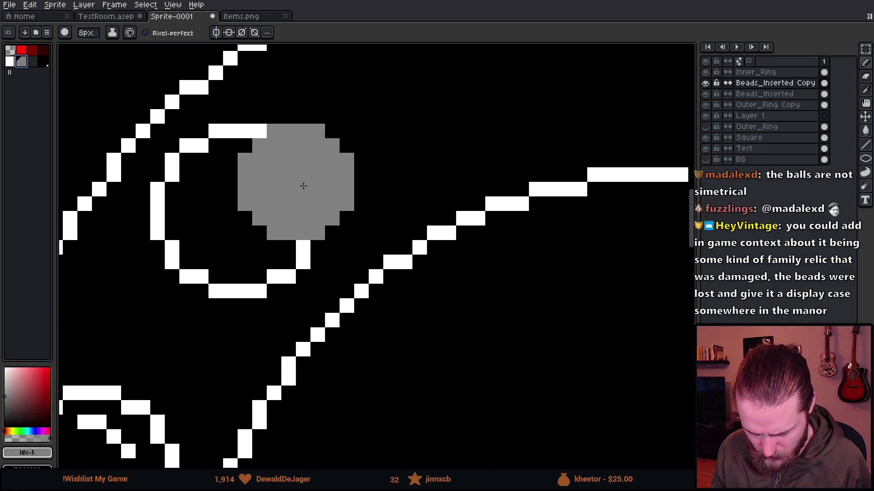
pyautogui.press('g')
pyautogui.click(218, 36)
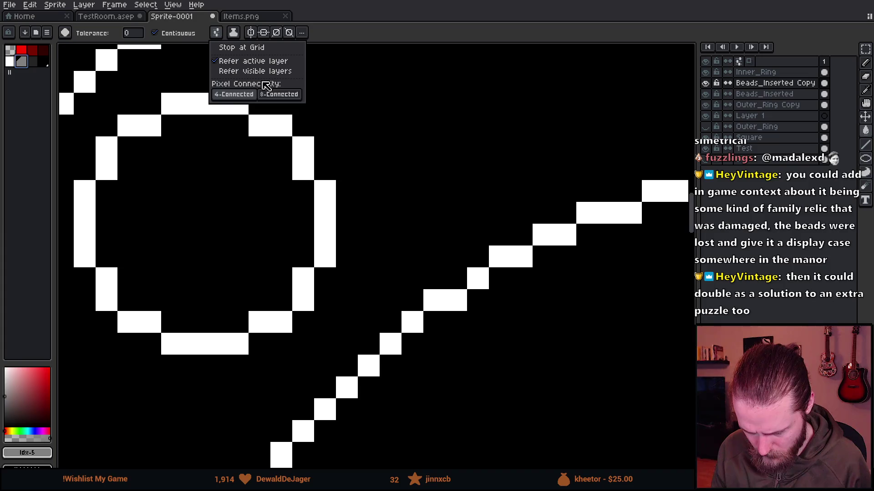
pyautogui.click(279, 94)
pyautogui.click(182, 109)
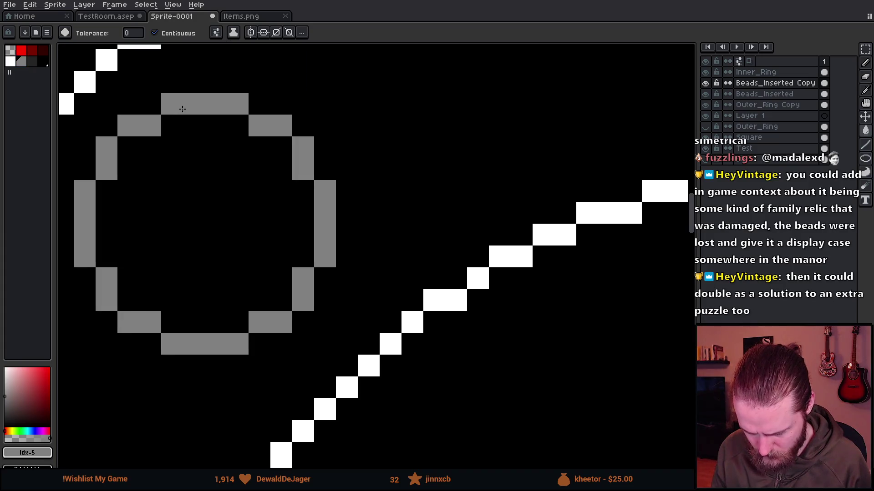
pyautogui.click(32, 62)
pyautogui.click(164, 159)
pyautogui.hotkey('ctrl', 'z')
pyautogui.press('b')
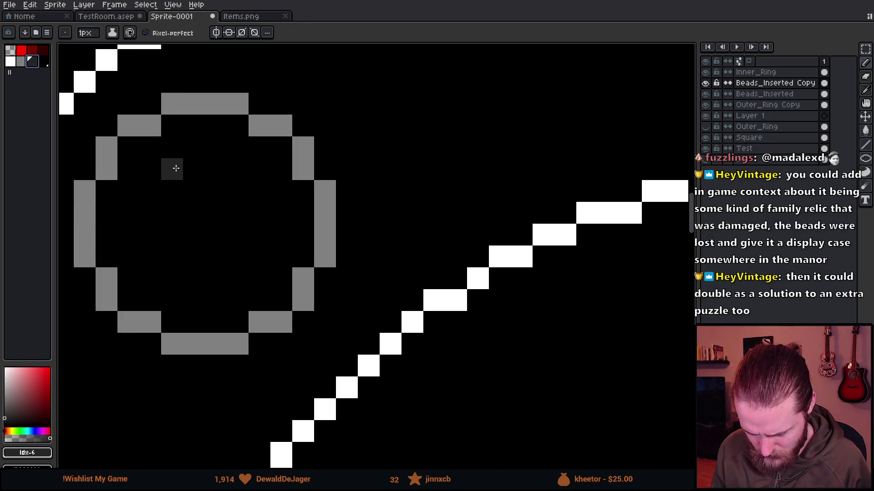
# Switch the pencil's drawing colour to black.
pyautogui.scroll(5, 195, 208)
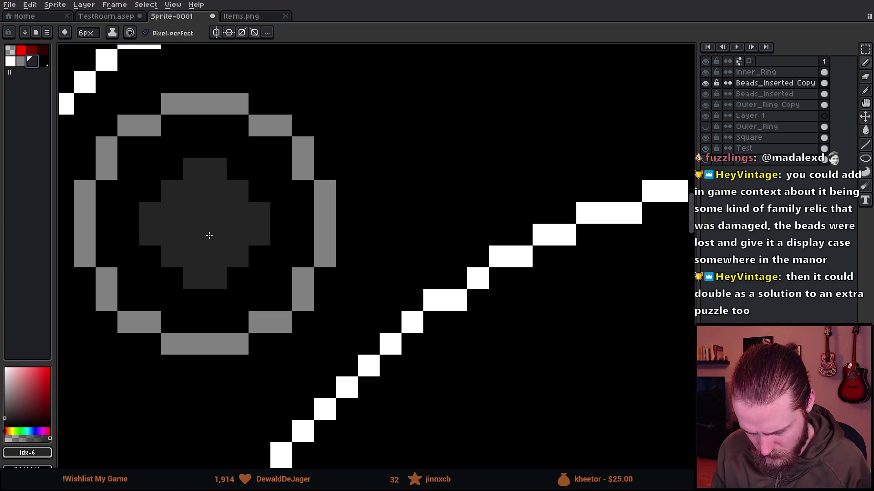
pyautogui.scroll(1, 210, 235)
pyautogui.scroll(1, 208, 230)
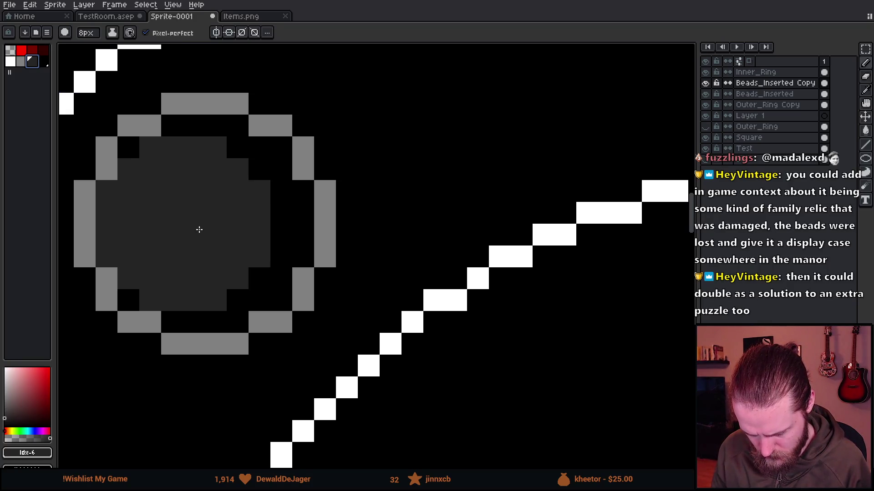
pyautogui.keyDown('alt'); pyautogui.click(204, 239); pyautogui.keyUp('alt')
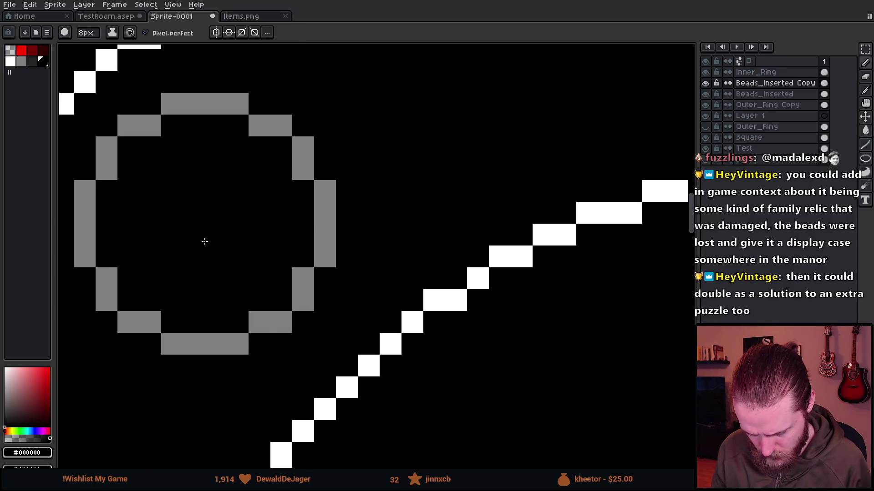
pyautogui.scroll(-2, 204, 232)
pyautogui.scroll(-1, 205, 228)
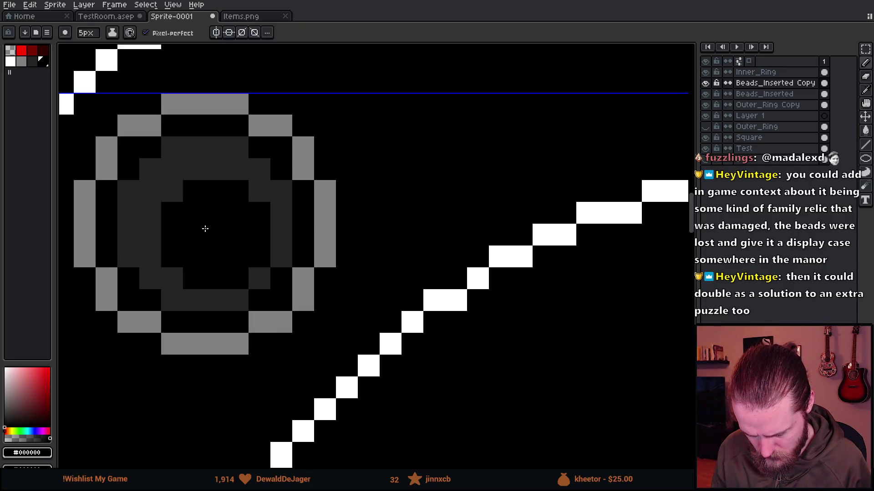
pyautogui.scroll(-5, 204, 241)
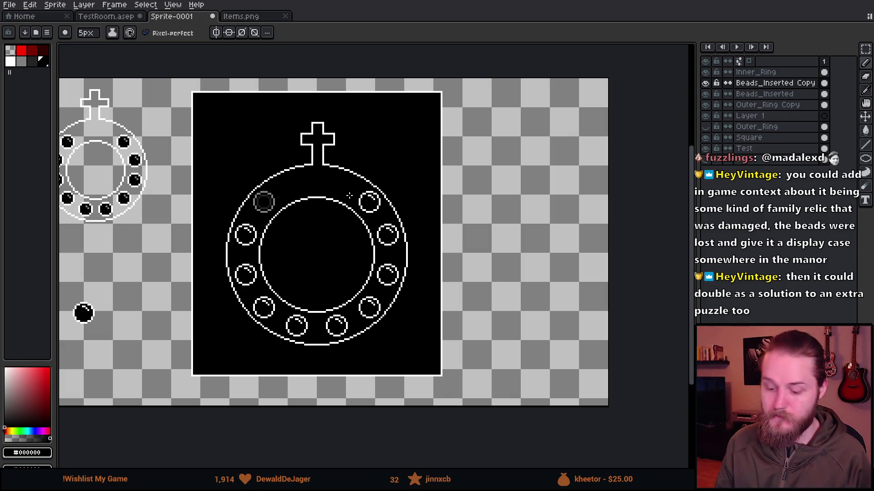
pyautogui.scroll(1, 288, 244)
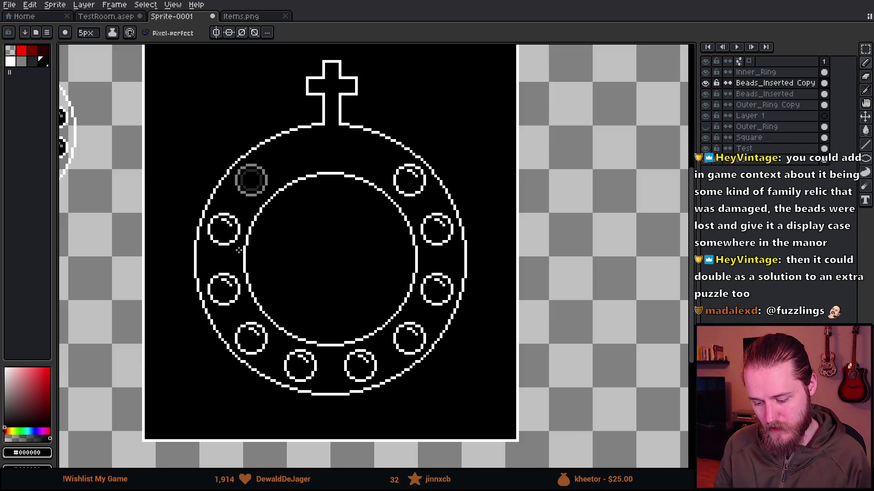
pyautogui.scroll(1, 225, 247)
pyautogui.scroll(-2, 195, 270)
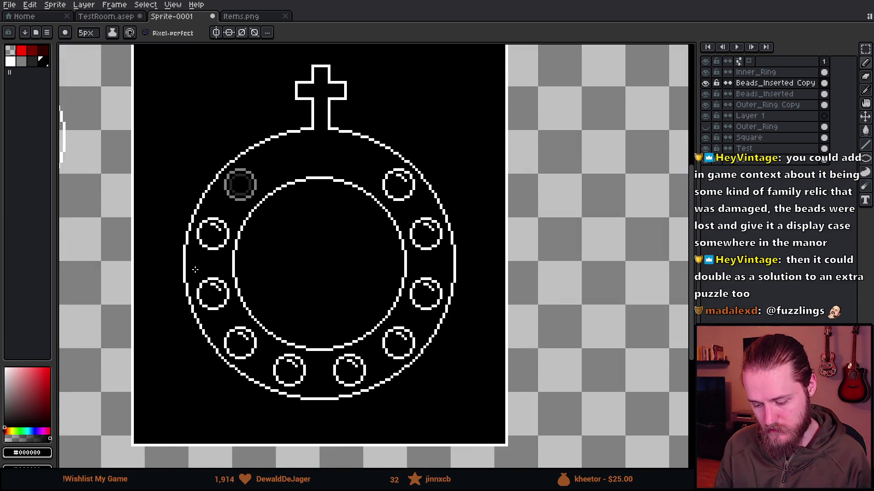
pyautogui.scroll(2, 234, 173)
pyautogui.click(21, 50)
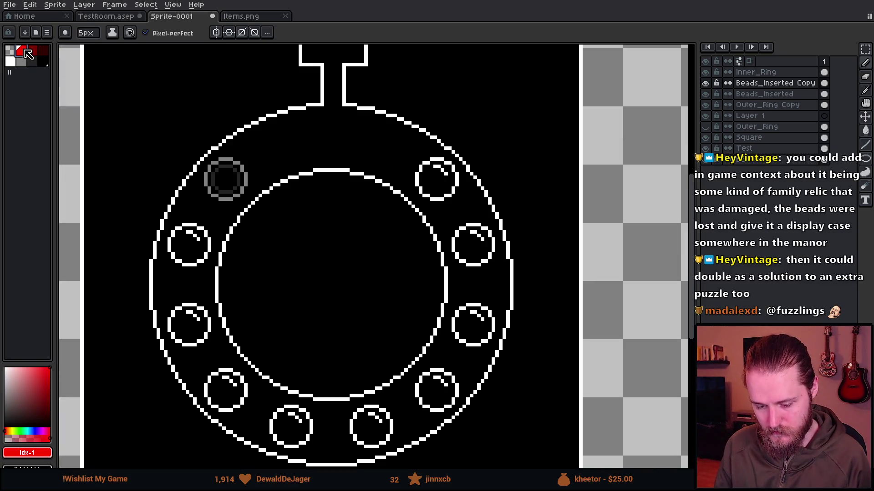
pyautogui.moveTo(132, 157)
pyautogui.mouseDown()
pyautogui.moveTo(268, 145)
pyautogui.moveTo(137, 182)
pyautogui.mouseUp()
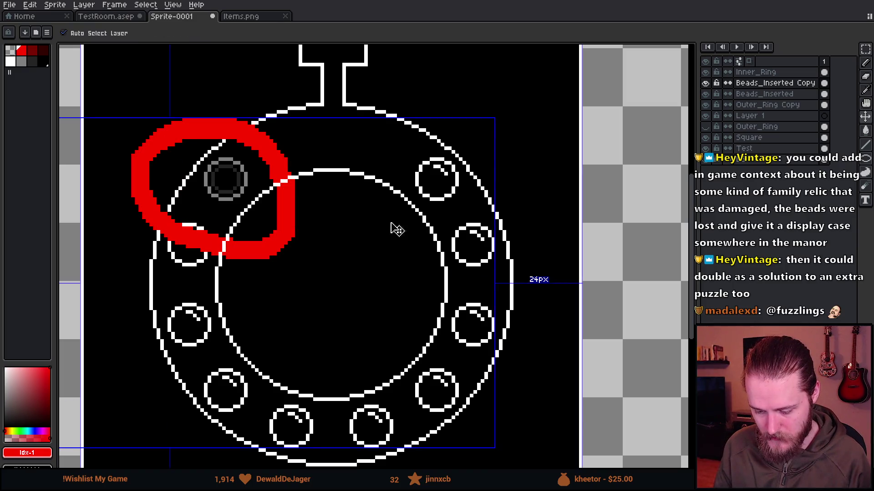
pyautogui.hotkey('ctrl', 'z')
pyautogui.moveTo(411, 119)
pyautogui.mouseDown()
pyautogui.moveTo(483, 132)
pyautogui.moveTo(460, 141)
pyautogui.mouseUp()
pyautogui.hotkey('ctrl', 'z')
pyautogui.press('b')
pyautogui.scroll(-2, 301, 241)
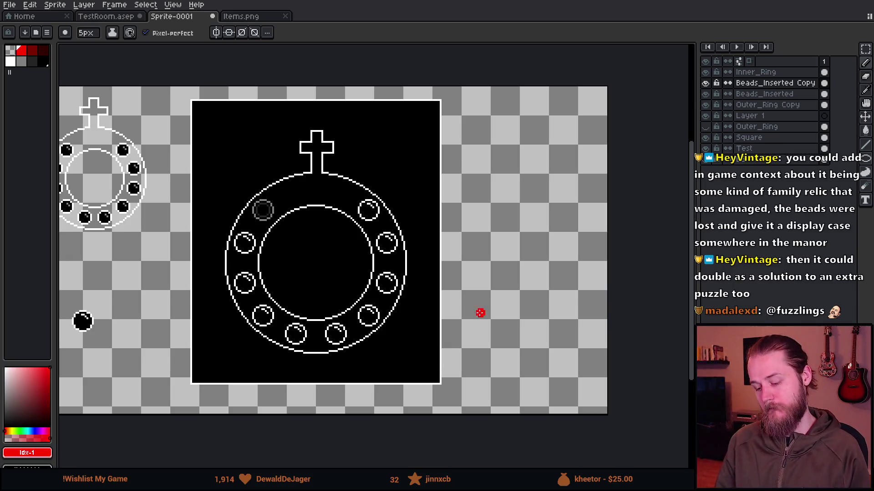
pyautogui.scroll(1, 298, 249)
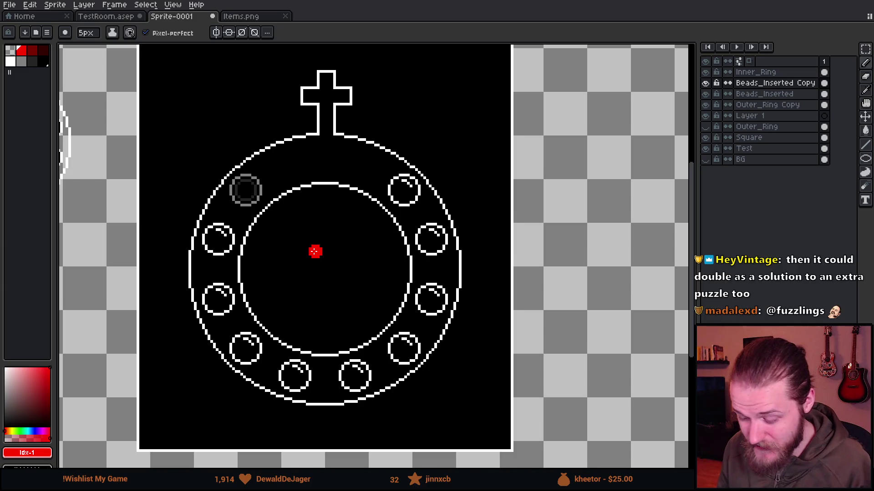
pyautogui.scroll(-1, 314, 250)
pyautogui.scroll(2, 339, 249)
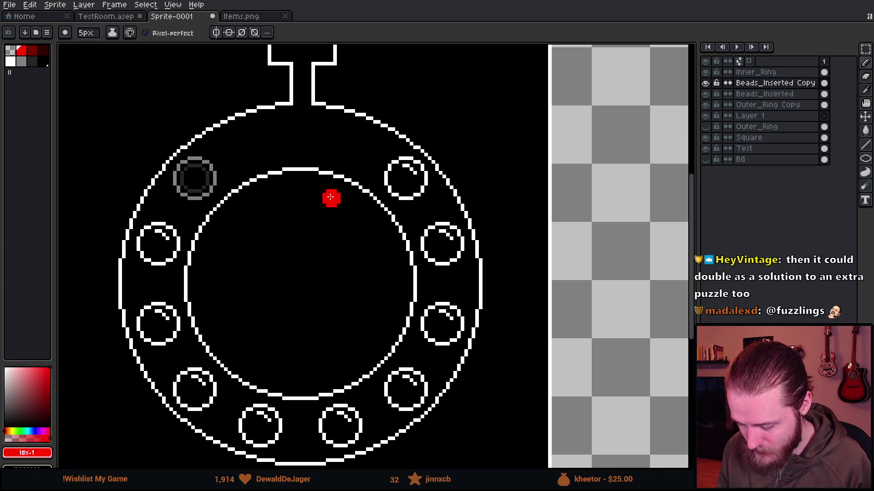
pyautogui.hscroll(-3, 283, 191)
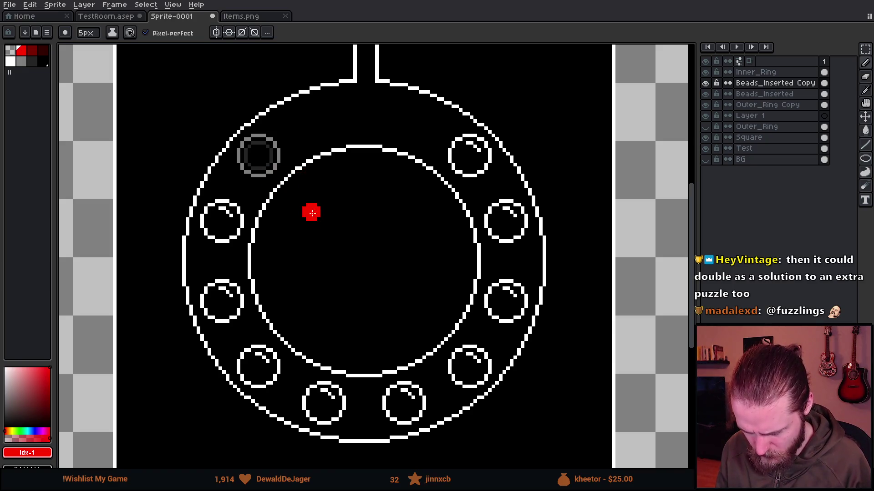
pyautogui.scroll(-1, 332, 267)
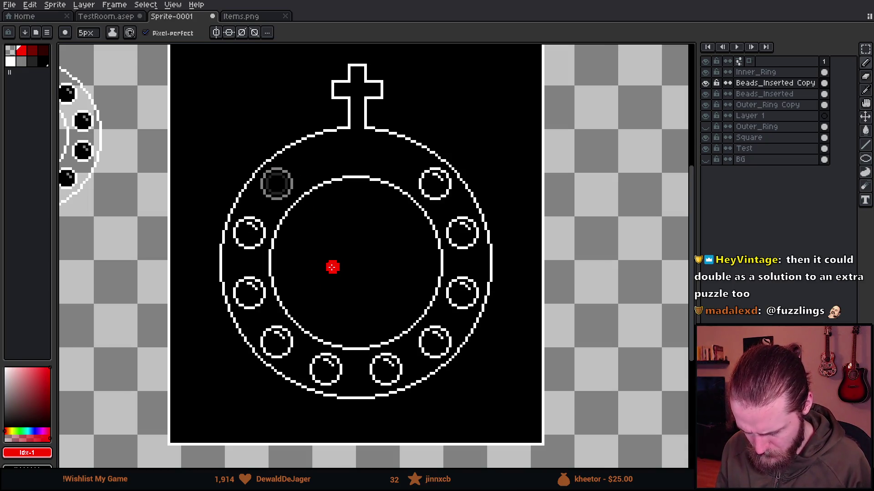
pyautogui.scroll(1, 332, 267)
pyautogui.scroll(-4, 288, 274)
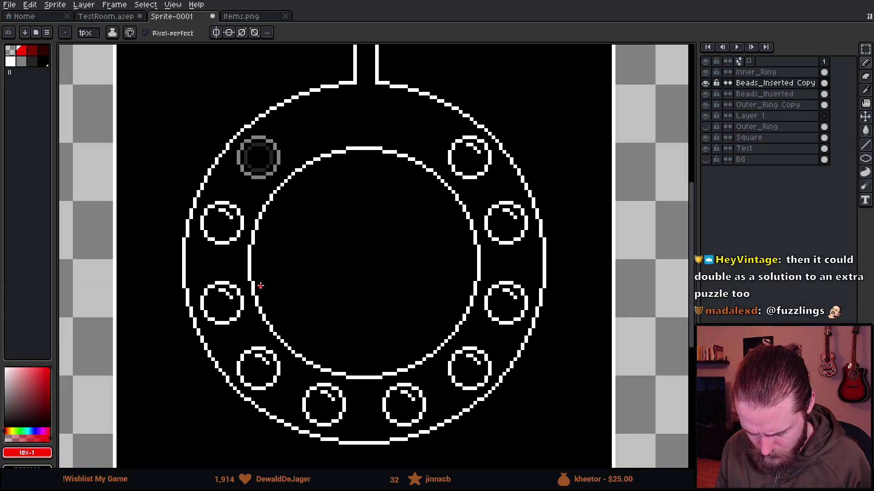
pyautogui.moveTo(277, 273)
pyautogui.mouseDown()
pyautogui.moveTo(253, 196)
pyautogui.moveTo(265, 327)
pyautogui.moveTo(285, 300)
pyautogui.mouseUp()
pyautogui.moveTo(370, 353); pyautogui.dragTo(444, 414)
pyautogui.hotkey('ctrl', 'z')
pyautogui.hotkey('ctrl', 'z')
pyautogui.moveTo(271, 328)
pyautogui.mouseDown()
pyautogui.moveTo(303, 339)
pyautogui.moveTo(269, 323)
pyautogui.mouseUp()
pyautogui.scroll(1, 288, 377)
pyautogui.scroll(1, 287, 379)
pyautogui.scroll(1, 249, 337)
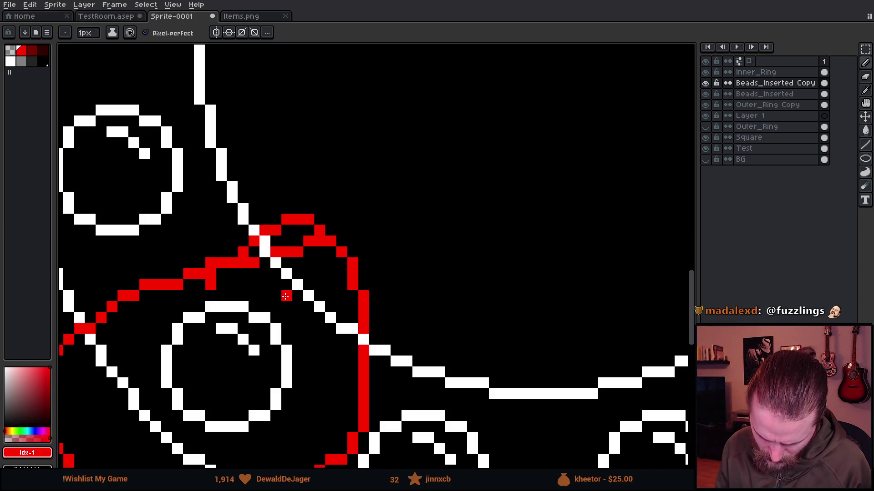
pyautogui.hotkey('ctrl', 'z')
pyautogui.scroll(-3, 225, 398)
pyautogui.hotkey('ctrl', 'z')
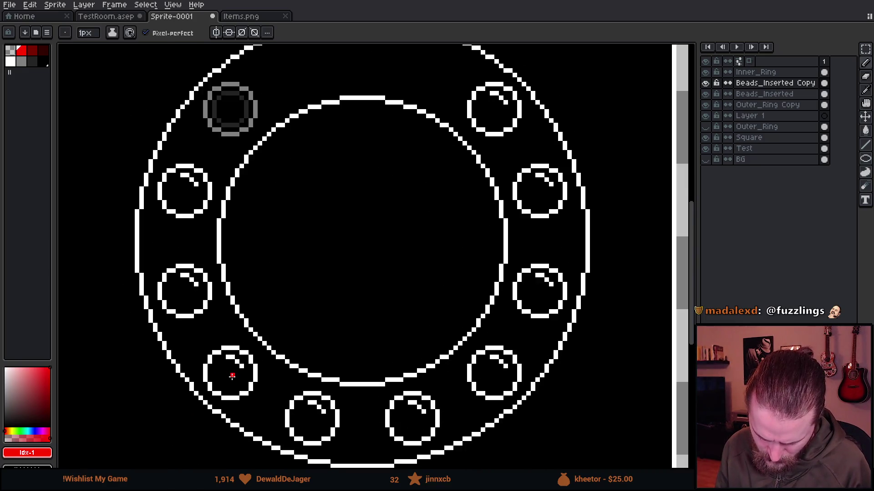
pyautogui.scroll(1, 231, 367)
pyautogui.scroll(1, 232, 376)
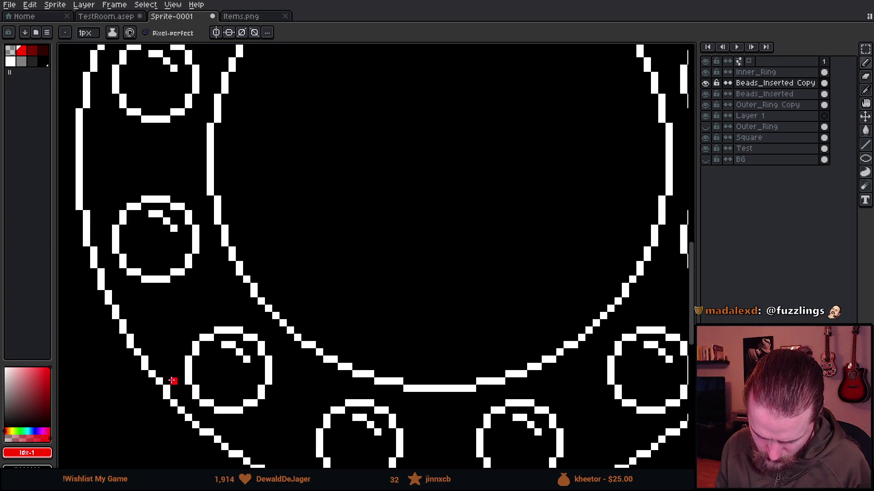
pyautogui.scroll(-1, 290, 309)
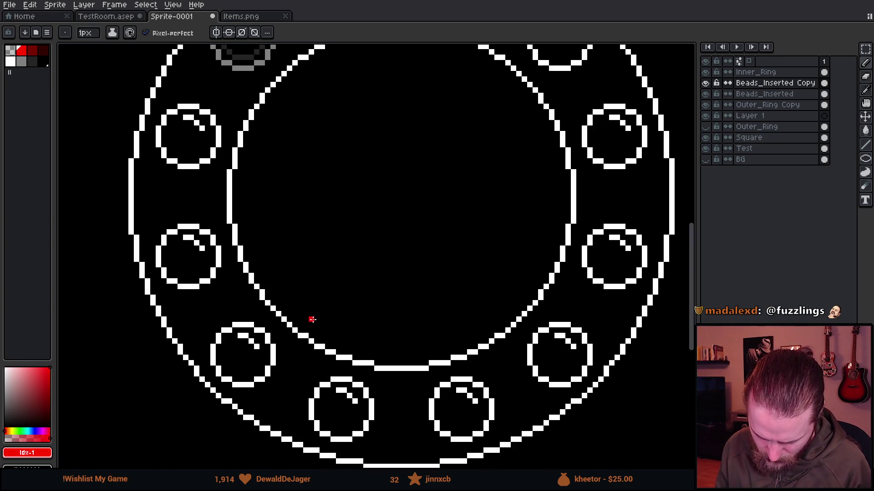
pyautogui.scroll(-3, 312, 319)
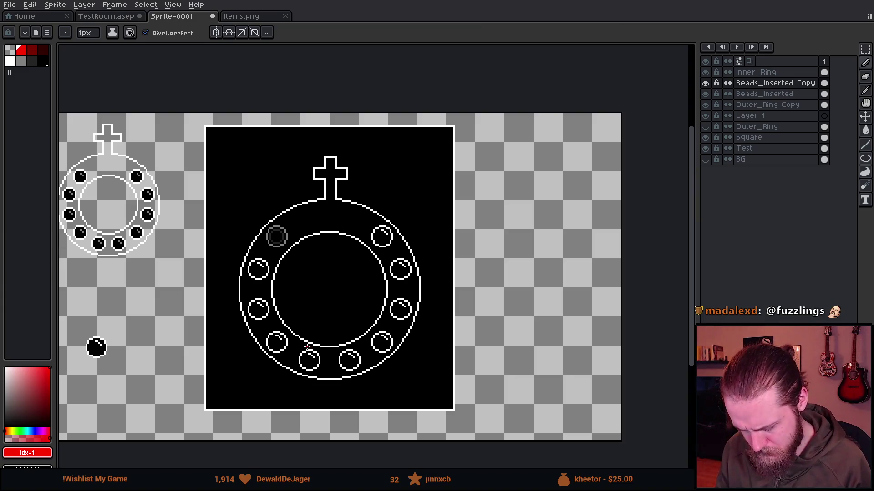
pyautogui.scroll(1, 308, 347)
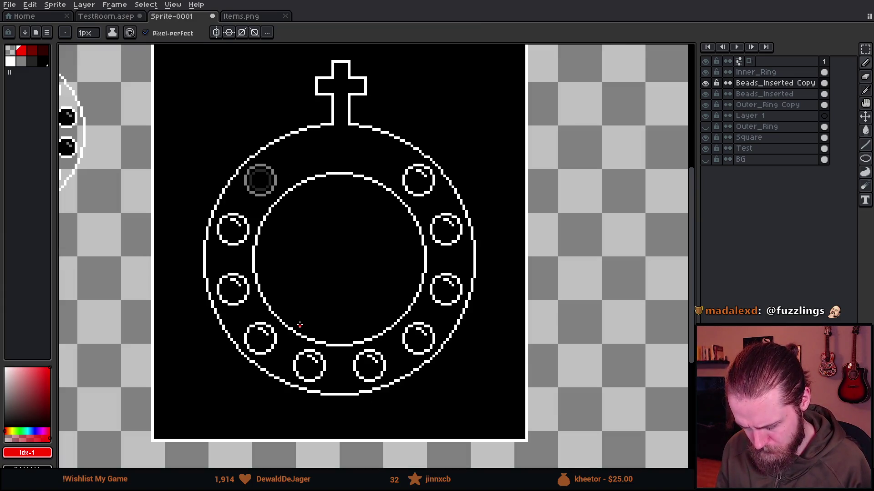
pyautogui.scroll(1, 300, 325)
pyautogui.moveTo(359, 238); pyautogui.dragTo(324, 281)
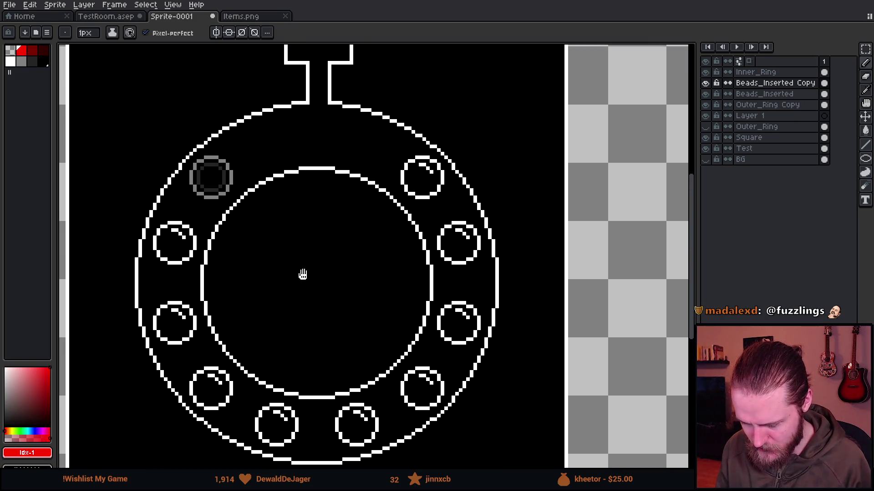
pyautogui.scroll(-1, 302, 275)
pyautogui.scroll(-1, 308, 222)
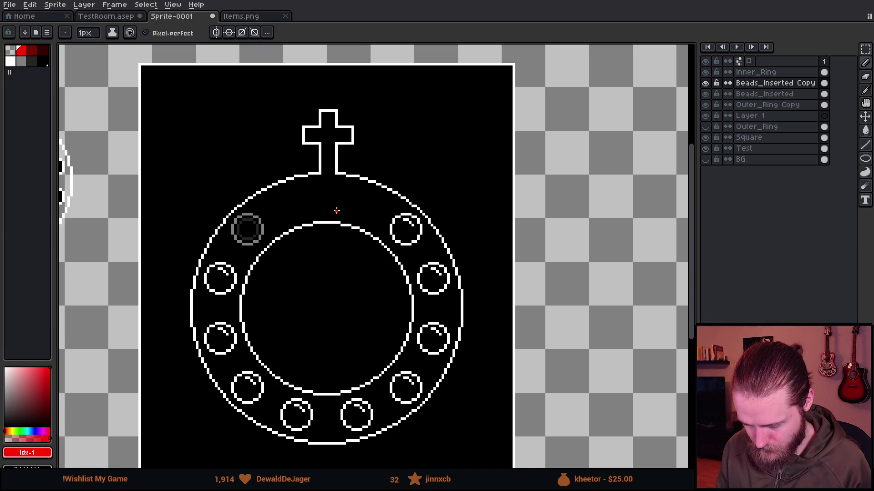
pyautogui.scroll(1, 316, 181)
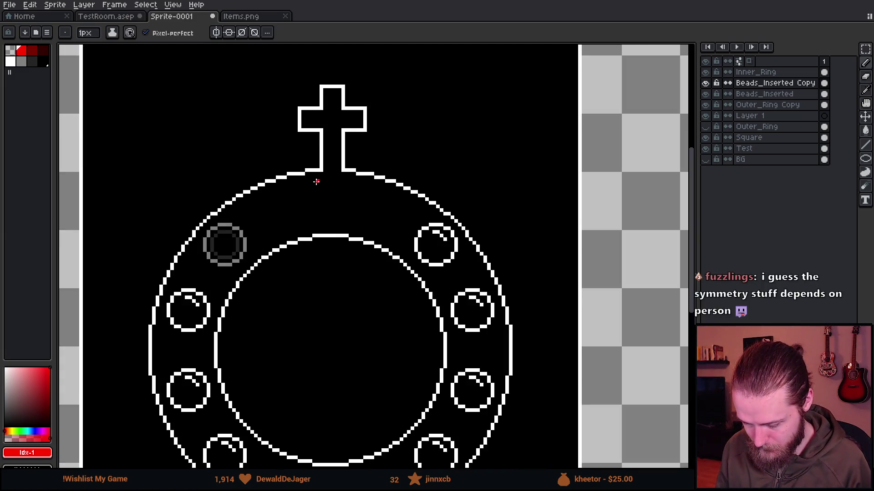
pyautogui.scroll(1, 314, 181)
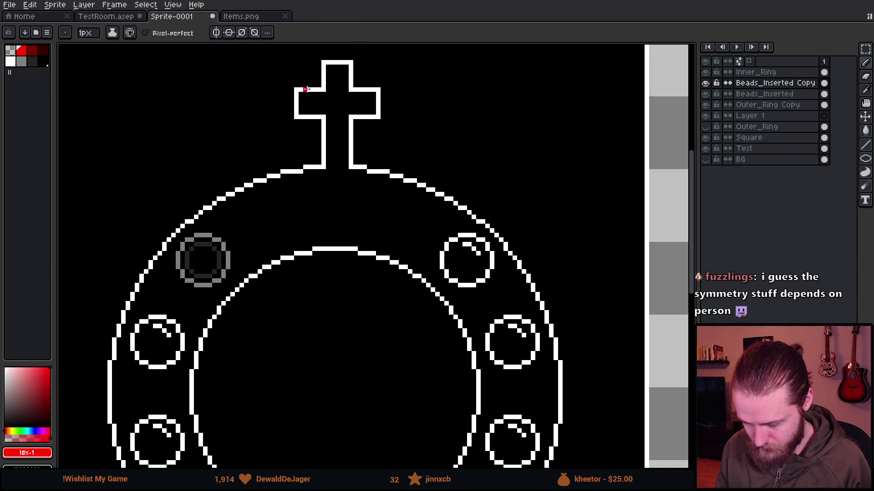
pyautogui.press('m')
# On Layer 1, marquee-select the cross, trimming its lower-left part, and commit a transform.
pyautogui.click(764, 127)
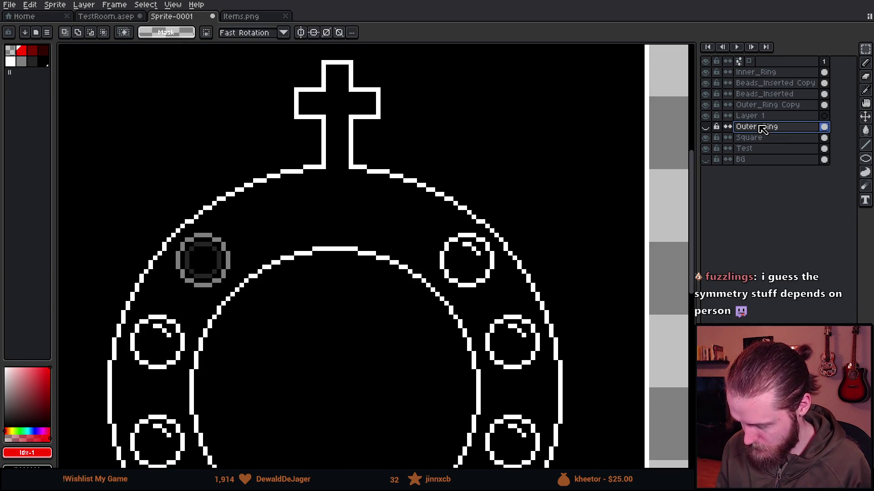
pyautogui.click(766, 116)
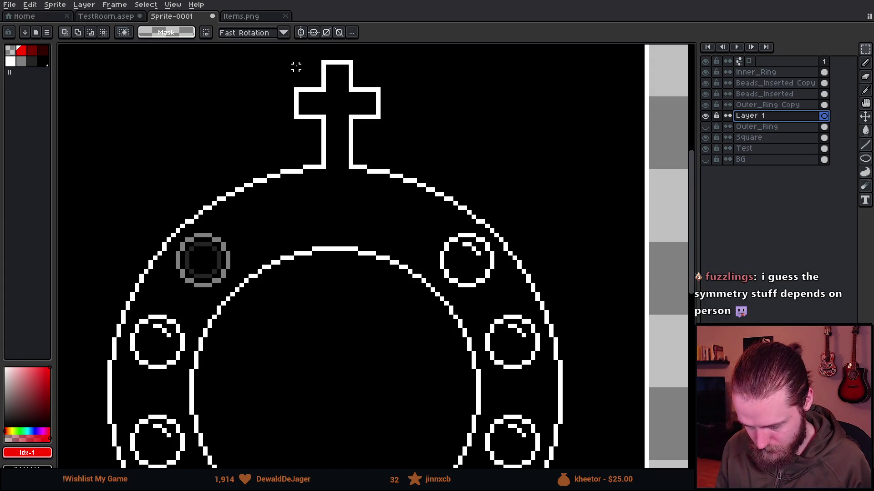
pyautogui.moveTo(292, 58); pyautogui.dragTo(383, 203)
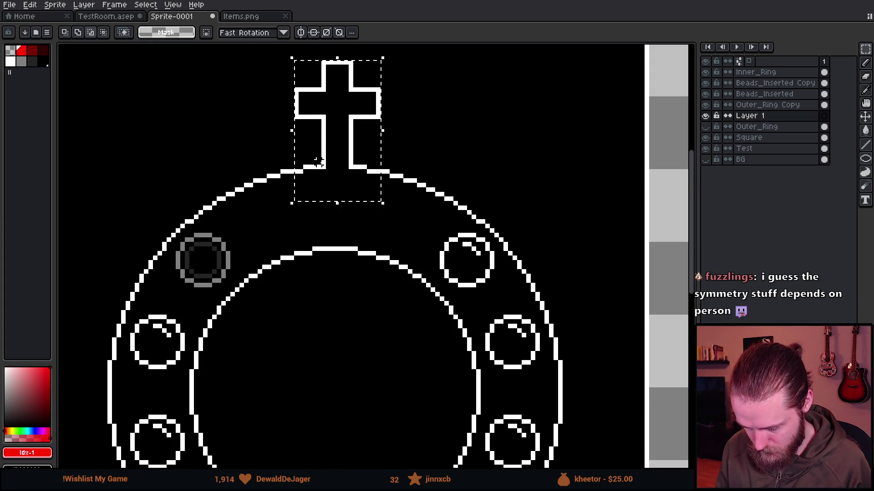
pyautogui.moveTo(308, 155); pyautogui.dragTo(286, 205)
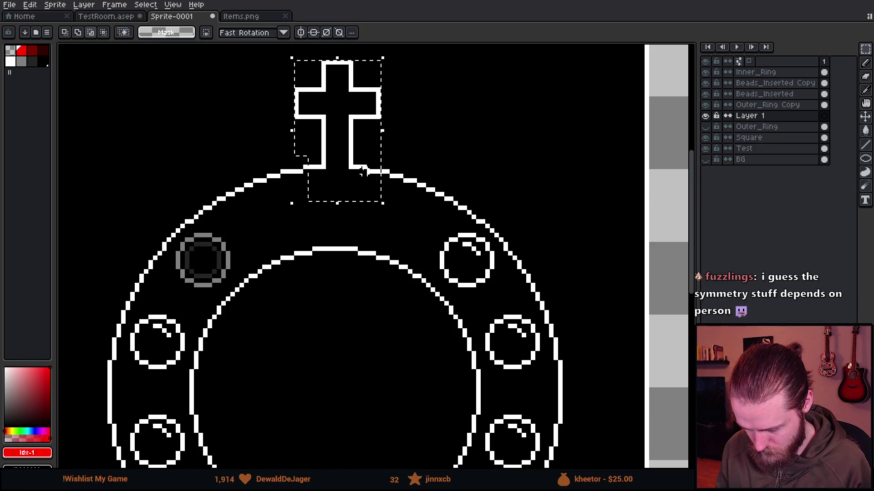
pyautogui.click(348, 191)
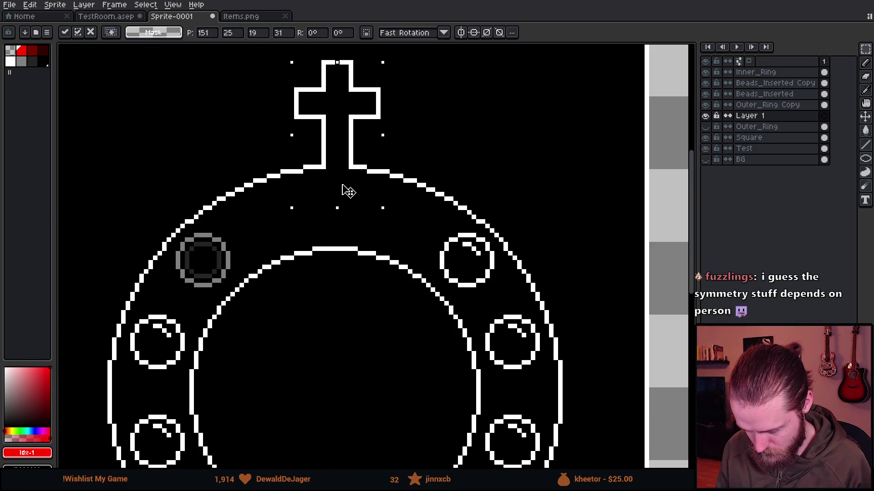
pyautogui.press('Return')
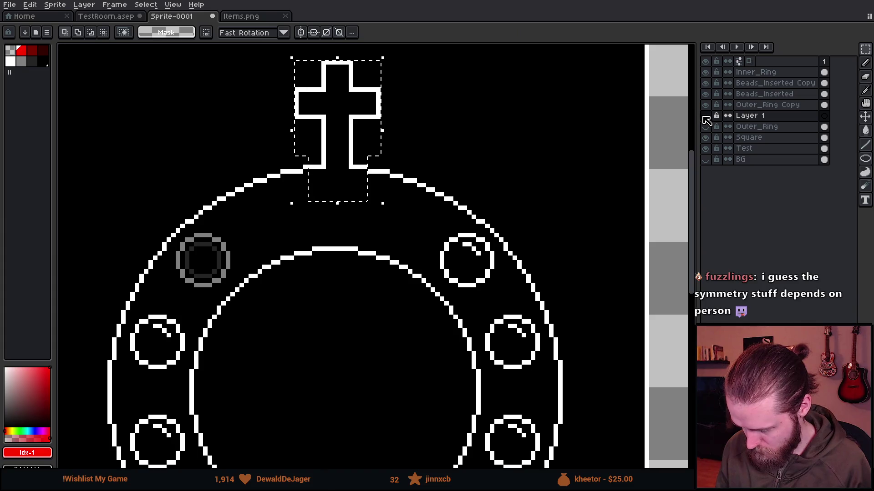
# Nudge the cross up one pixel on the Outer_Ring Copy layer.
pyautogui.click(768, 104)
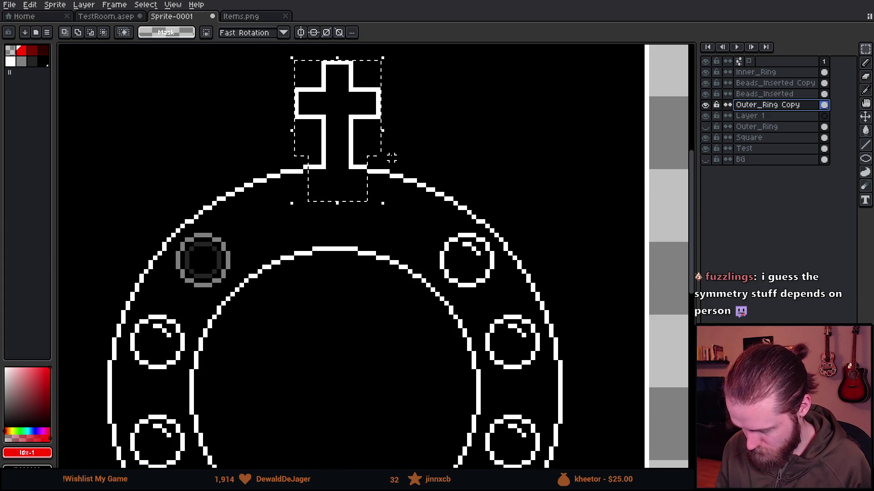
pyautogui.click(360, 174)
pyautogui.press('Up')
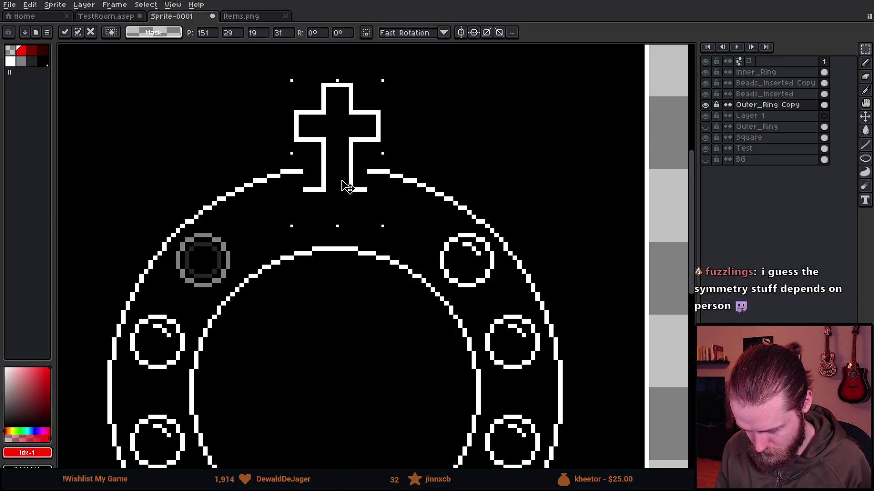
pyautogui.press('Return')
# Zoom in on the cross's base and nudge the cross further with arrow keys.
pyautogui.scroll(-3, 413, 222)
pyautogui.moveTo(413, 221); pyautogui.dragTo(412, 183)
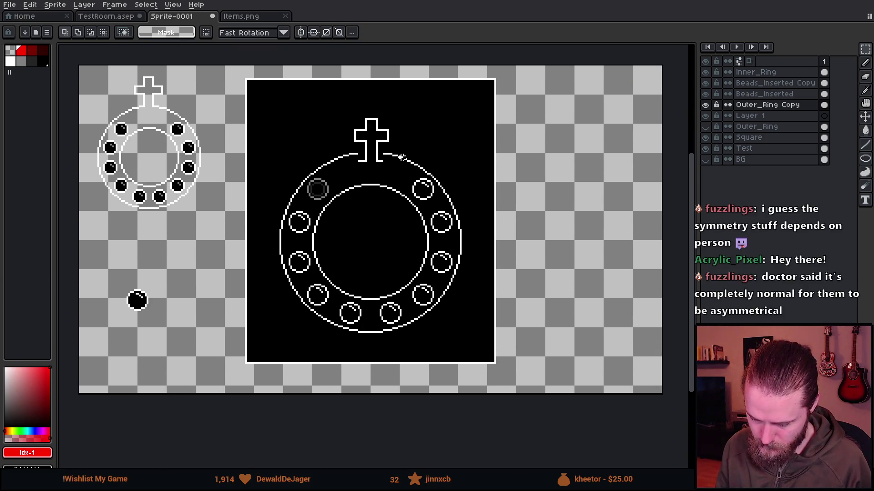
pyautogui.scroll(5, 391, 159)
pyautogui.press('i')
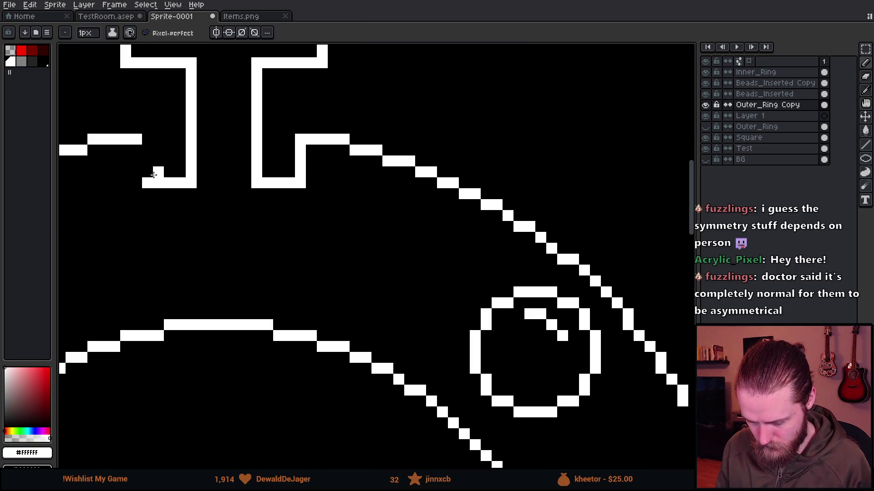
pyautogui.scroll(-5, 285, 230)
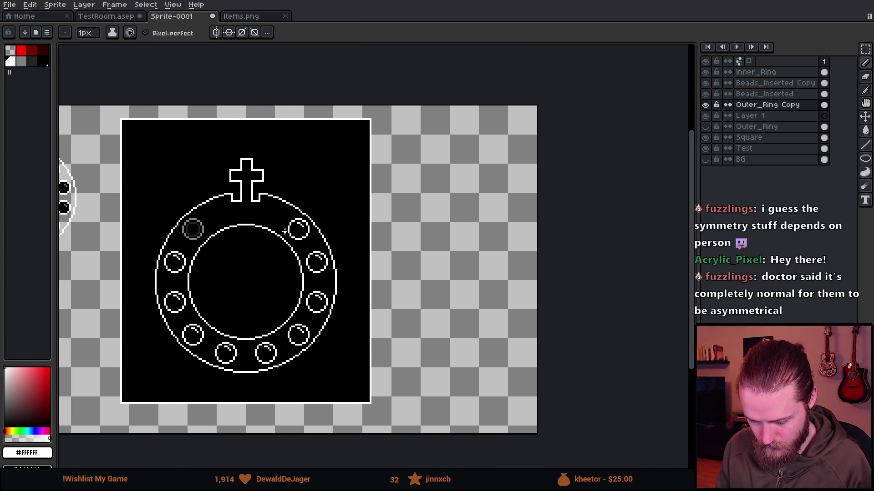
pyautogui.scroll(-1, 261, 246)
pyautogui.scroll(3, 253, 246)
pyautogui.scroll(1, 253, 245)
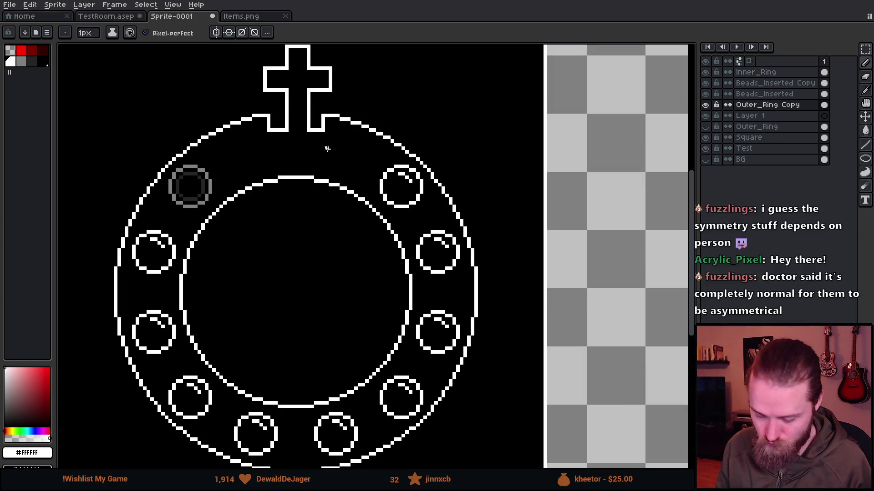
pyautogui.moveTo(325, 146); pyautogui.dragTo(358, 237)
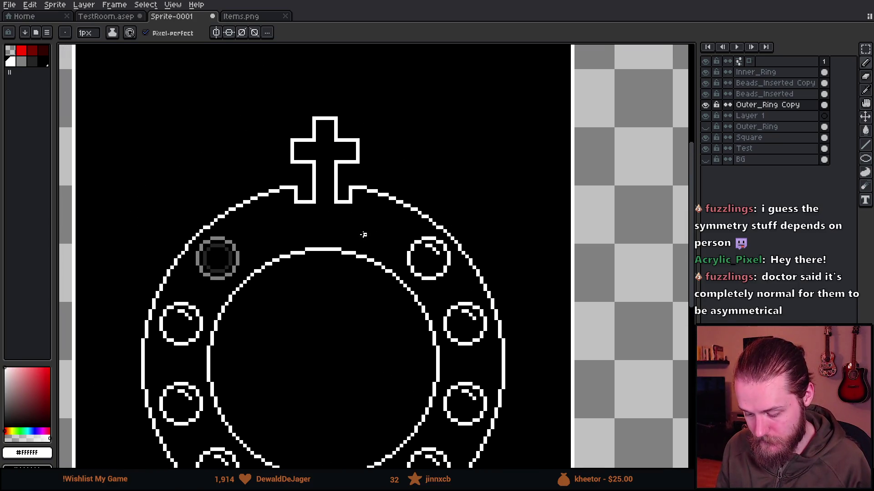
pyautogui.press('v')
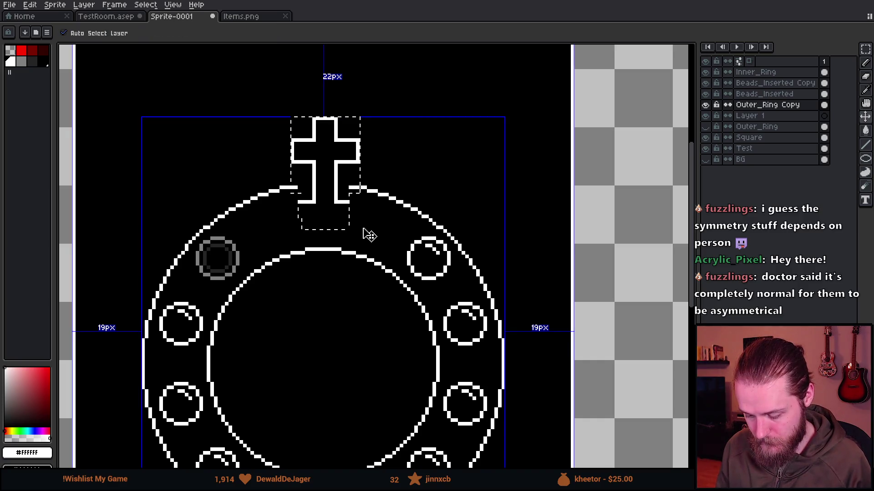
pyautogui.press('Up')
pyautogui.press('Up')
pyautogui.press('Up')
pyautogui.press('b')
pyautogui.press('Down')
pyautogui.hotkey('ctrl', 'd')
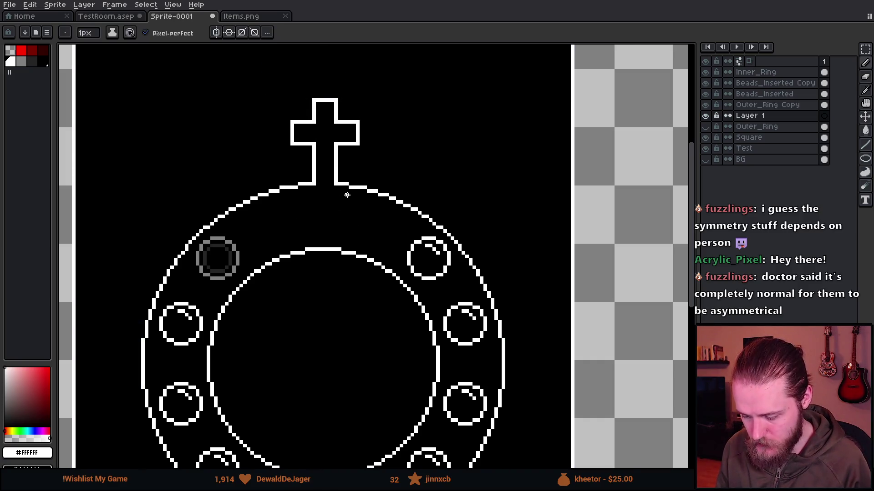
pyautogui.scroll(2, 347, 195)
pyautogui.scroll(1, 238, 194)
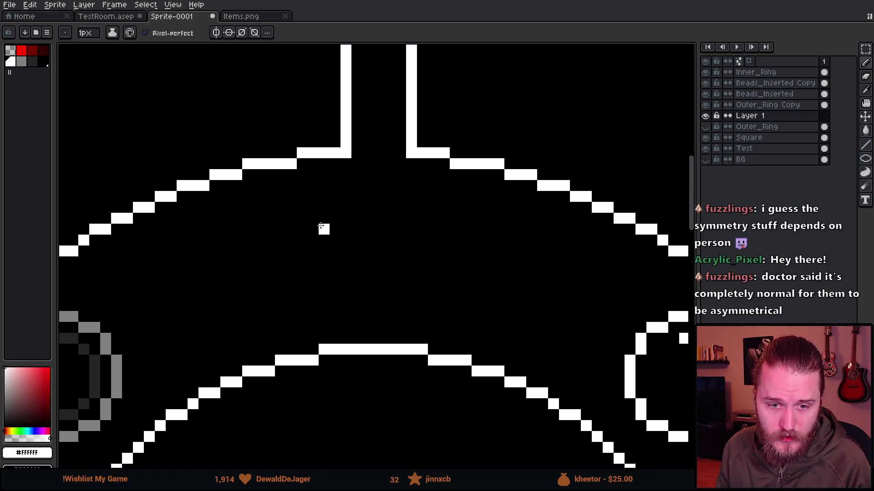
# Marquee-select the cross together with the ring top around it.
pyautogui.scroll(-4, 321, 227)
pyautogui.scroll(1, 324, 225)
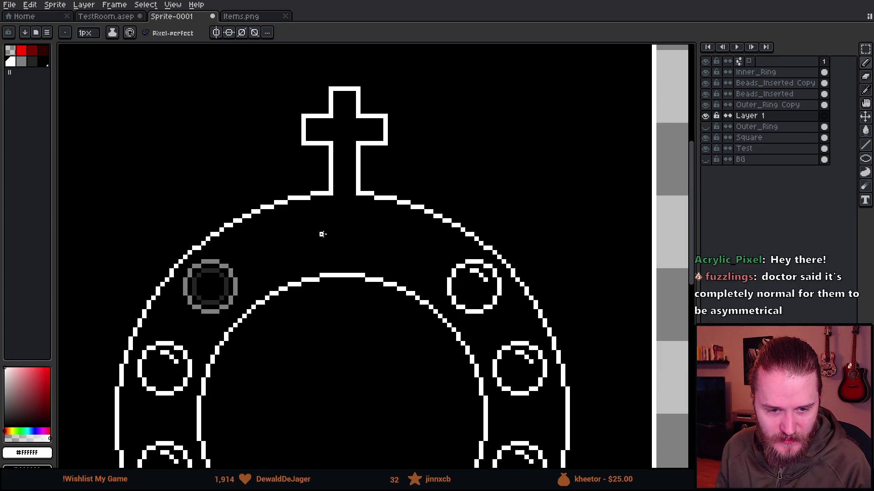
pyautogui.scroll(-1, 347, 247)
pyautogui.scroll(1, 360, 218)
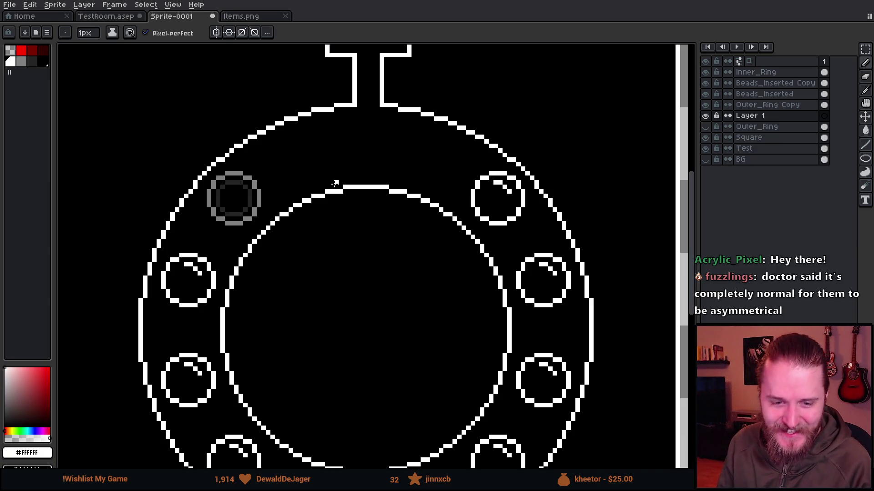
pyautogui.scroll(1, 328, 150)
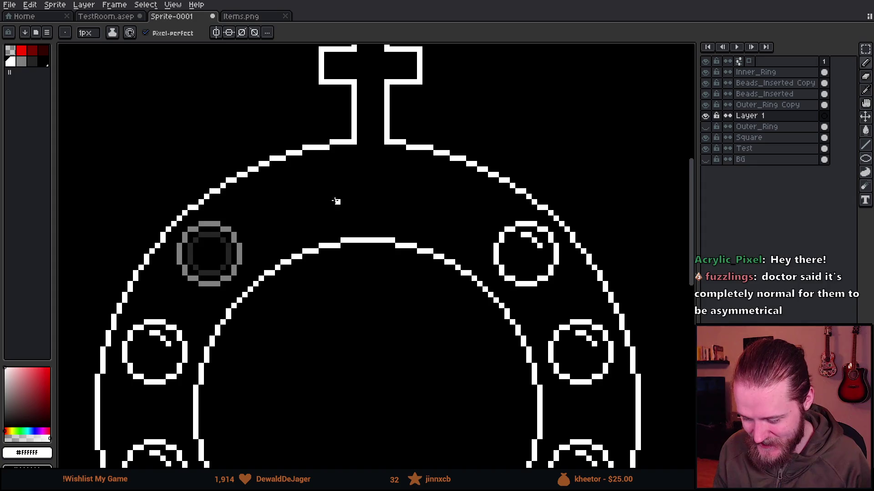
pyautogui.scroll(-1, 364, 180)
pyautogui.scroll(2, 350, 224)
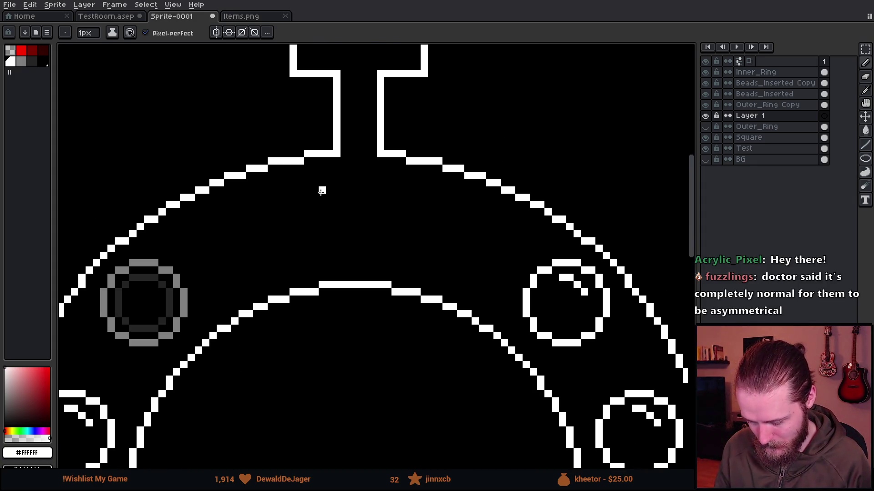
pyautogui.scroll(-1, 336, 175)
pyautogui.press('m')
pyautogui.scroll(2, 347, 186)
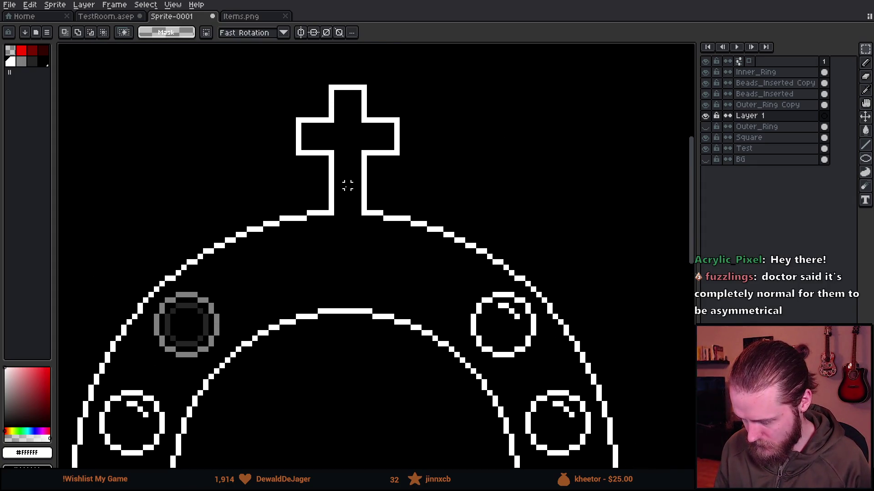
pyautogui.moveTo(247, 64)
pyautogui.mouseDown()
pyautogui.moveTo(434, 249)
pyautogui.moveTo(434, 262)
pyautogui.moveTo(446, 252)
pyautogui.moveTo(450, 264)
pyautogui.mouseUp()
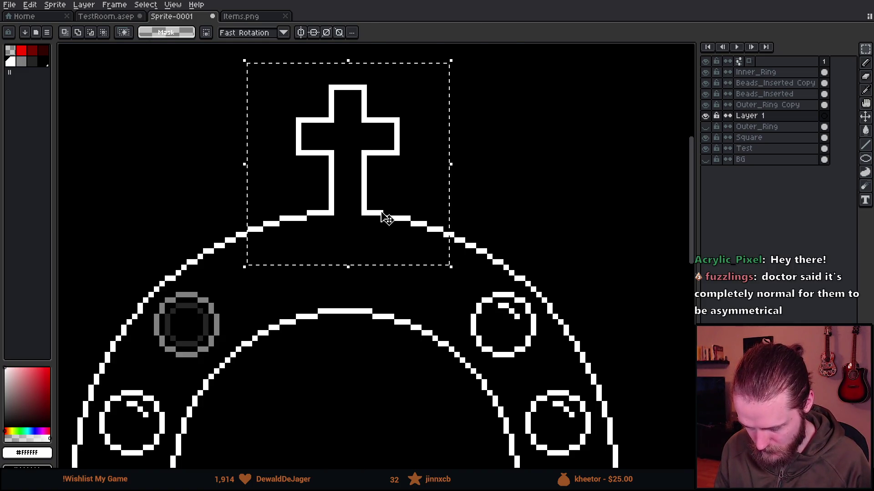
pyautogui.press('Return')
# Move the selected cross section onto the ring on Outer_Ring Copy, then add Layer 2.
pyautogui.click(774, 105)
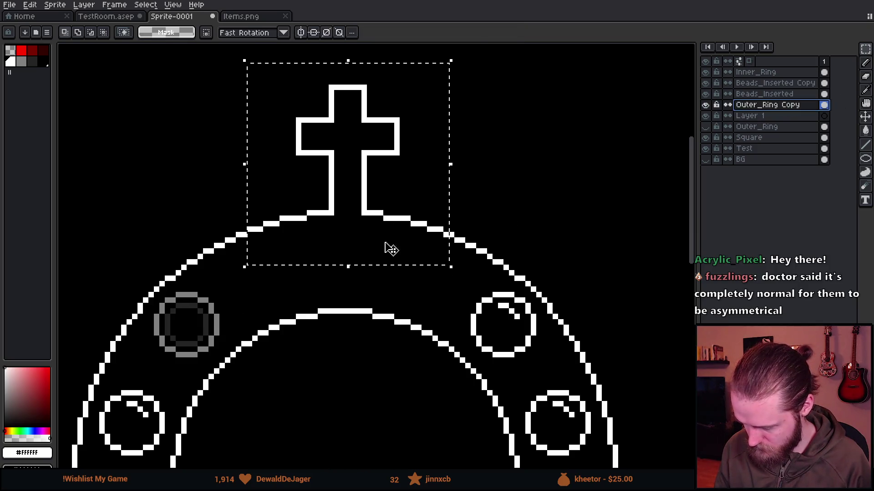
pyautogui.moveTo(378, 248); pyautogui.dragTo(376, 306)
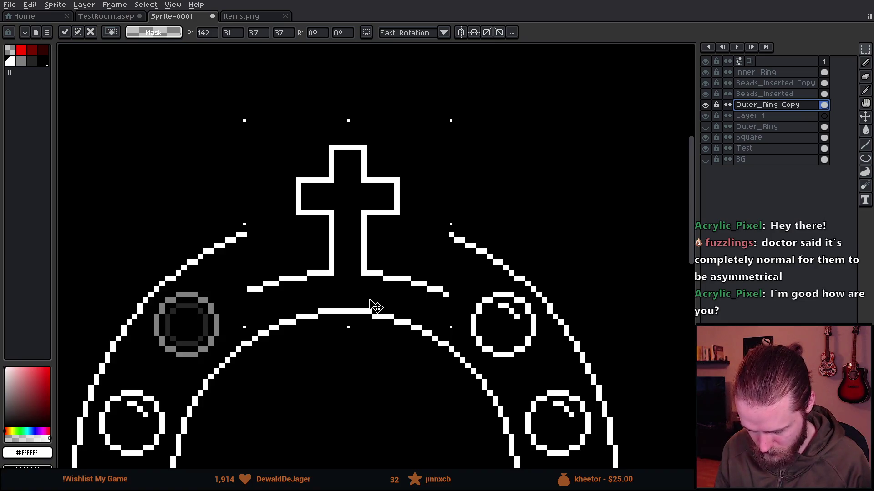
pyautogui.scroll(-3, 372, 307)
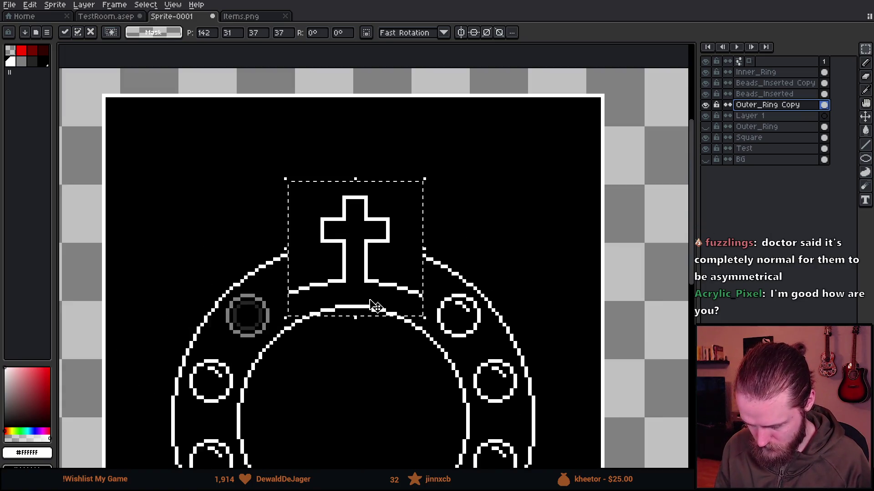
pyautogui.scroll(3, 371, 306)
pyautogui.press('Return')
pyautogui.scroll(2, 367, 295)
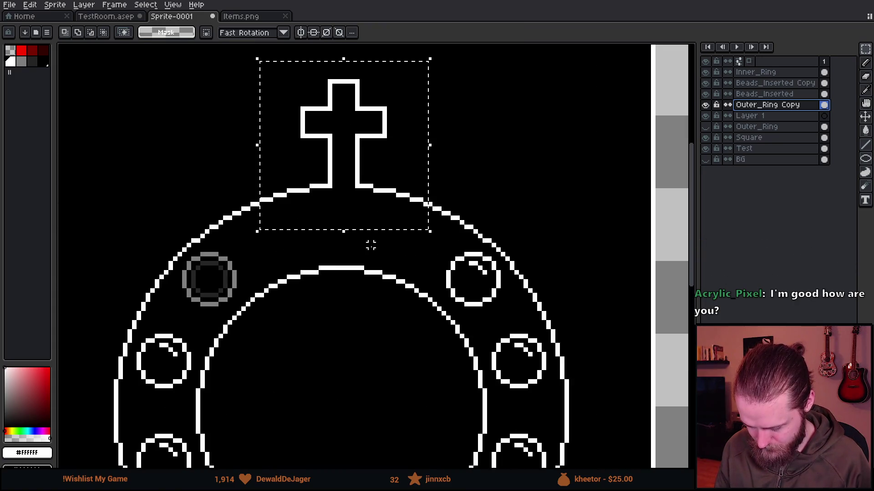
pyautogui.hotkey('ctrl', 'd')
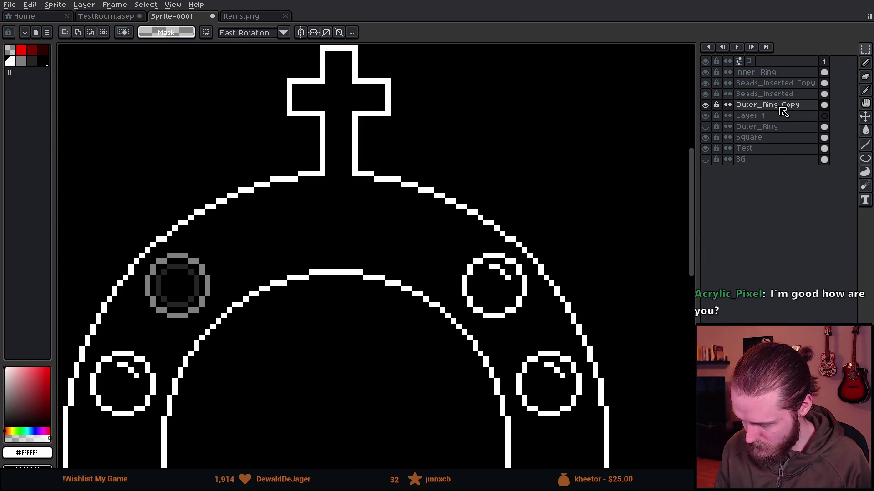
pyautogui.hotkey('shift', 'n')
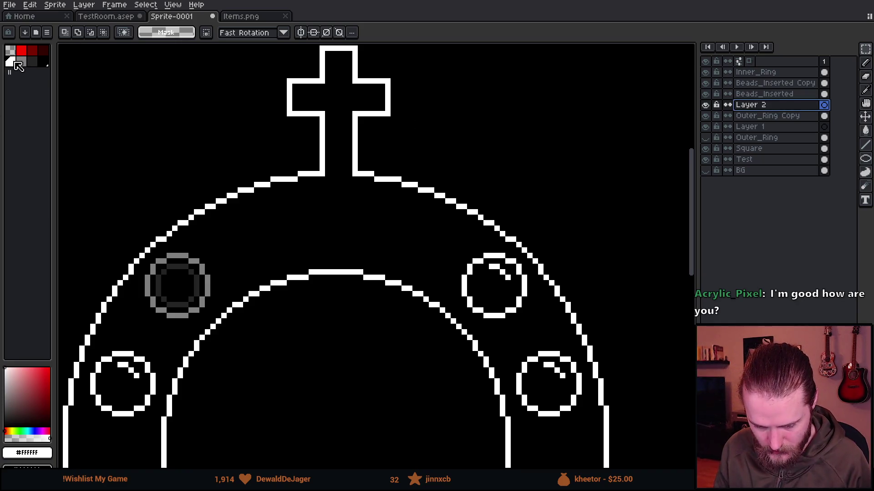
pyautogui.press('b')
pyautogui.scroll(-3, 356, 187)
pyautogui.scroll(2, 257, 277)
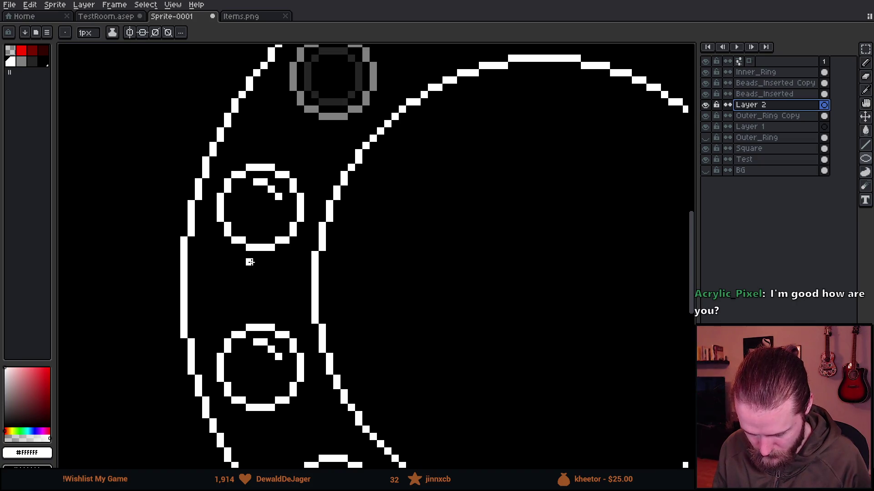
pyautogui.scroll(-3, 363, 308)
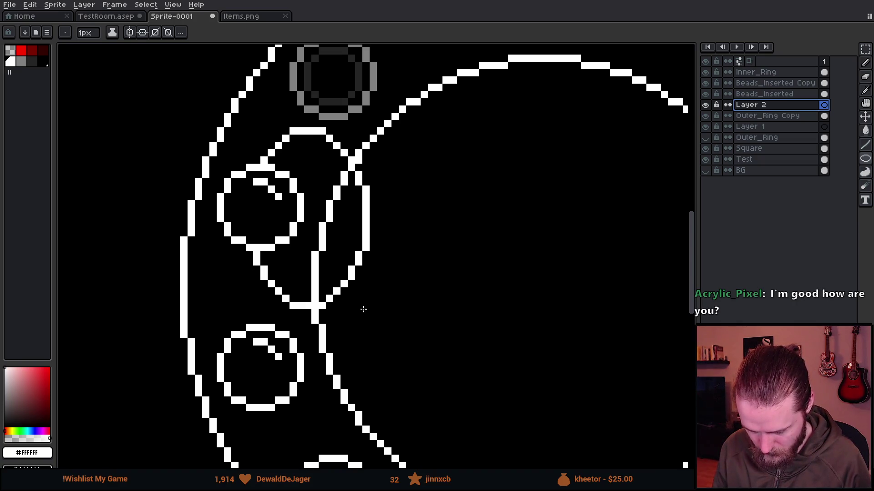
pyautogui.moveTo(319, 211)
pyautogui.mouseDown()
pyautogui.moveTo(460, 346)
pyautogui.moveTo(553, 386)
pyautogui.moveTo(596, 462)
pyautogui.moveTo(454, 306)
pyautogui.moveTo(472, 335)
pyautogui.moveTo(599, 458)
pyautogui.moveTo(597, 451)
pyautogui.mouseUp()
pyautogui.press('v')
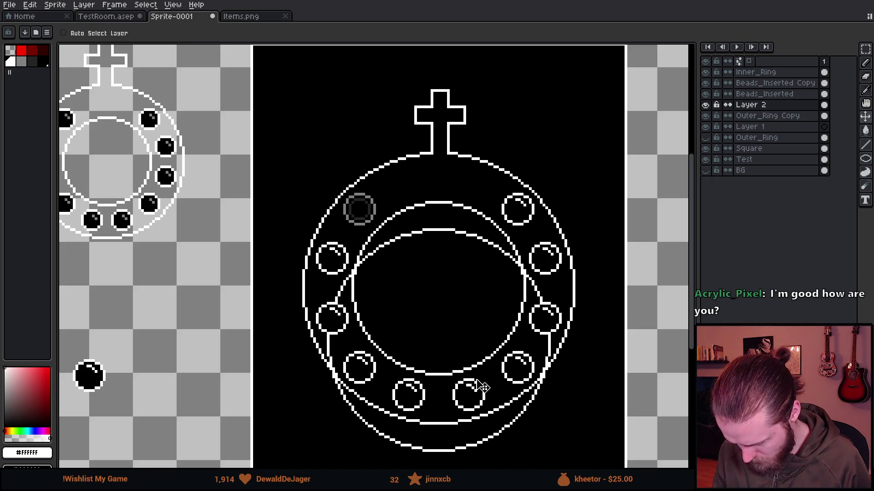
pyautogui.moveTo(468, 400)
pyautogui.mouseDown()
pyautogui.moveTo(493, 347)
pyautogui.moveTo(487, 355)
pyautogui.mouseUp()
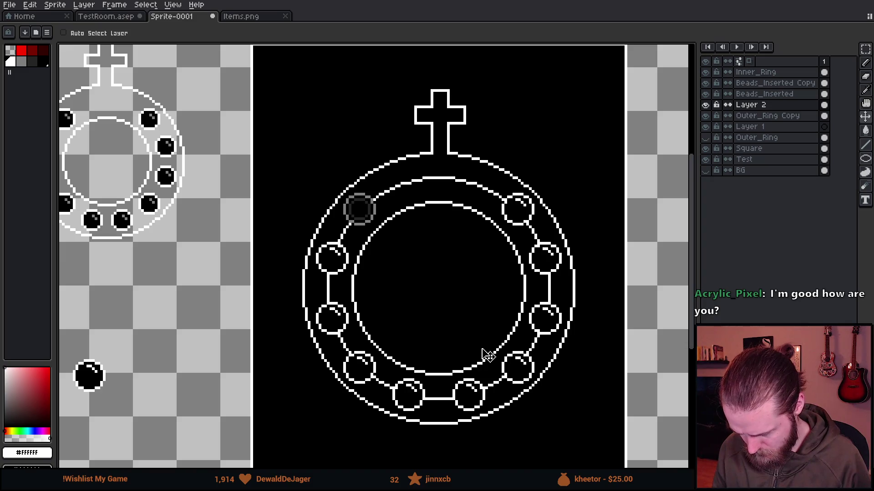
pyautogui.scroll(1, 493, 346)
pyautogui.press('ctrl')
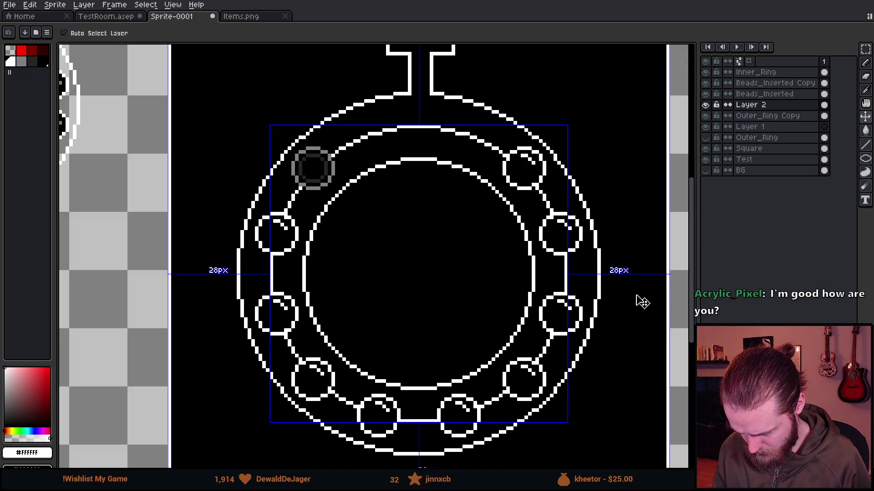
pyautogui.moveTo(642, 302); pyautogui.dragTo(622, 263)
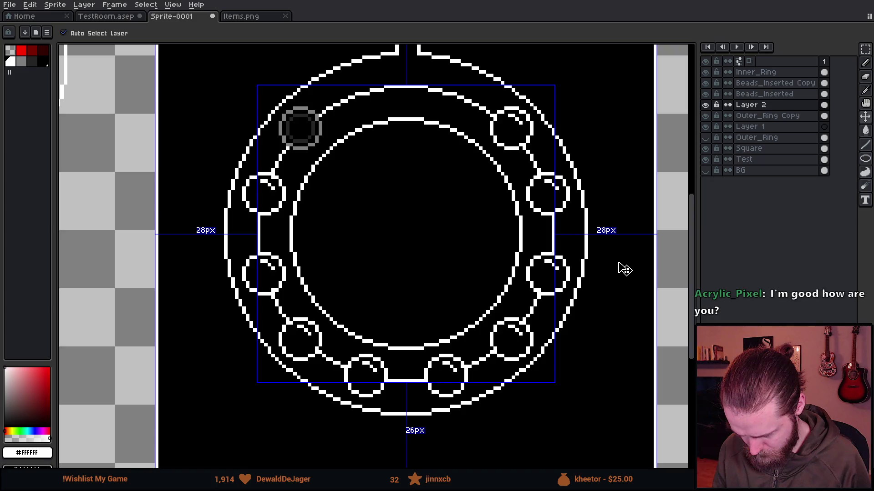
pyautogui.scroll(3, 406, 208)
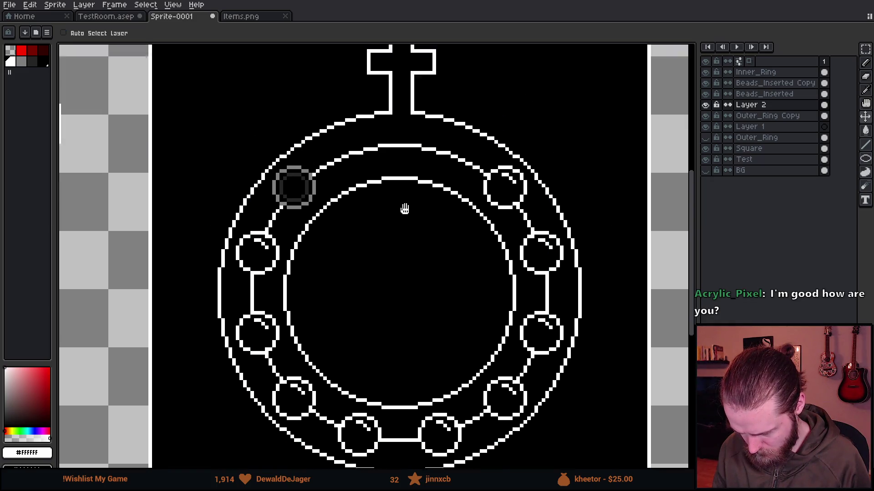
pyautogui.scroll(-1, 422, 250)
pyautogui.scroll(1, 423, 250)
# Erase the left and right ends of the upper middle arc with the large eraser.
pyautogui.scroll(10, 284, 280)
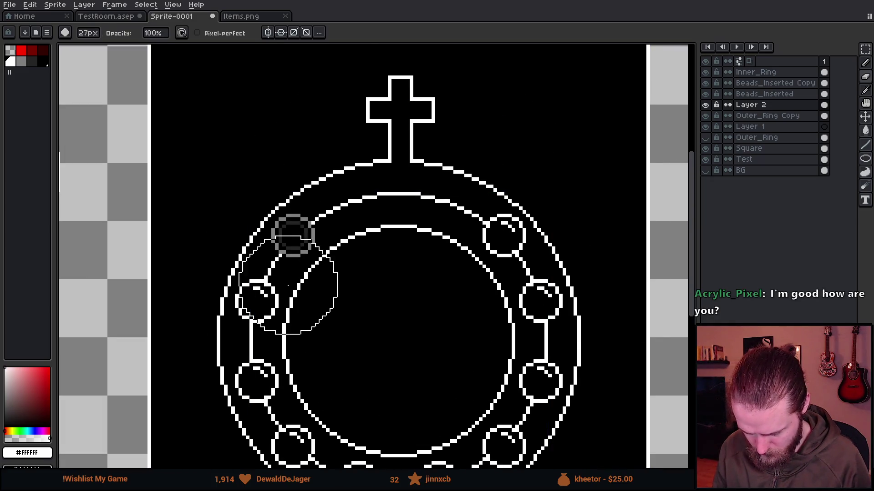
pyautogui.moveTo(296, 417); pyautogui.dragTo(273, 366)
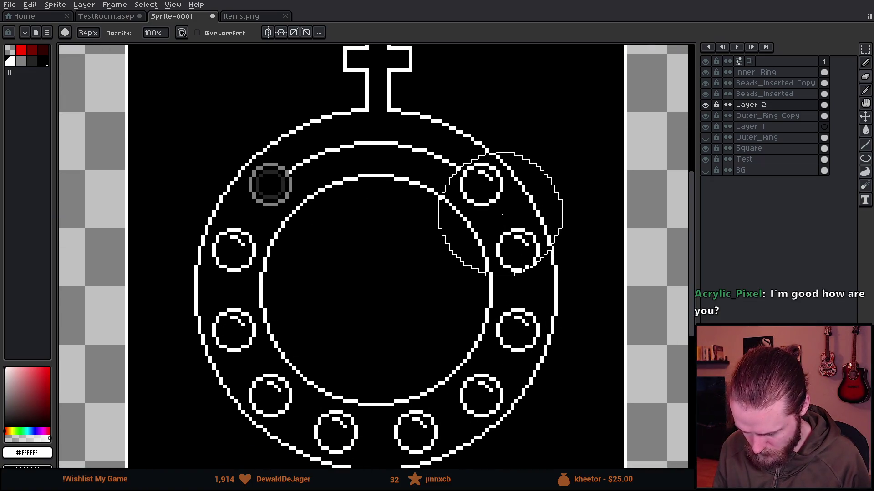
pyautogui.scroll(1, 464, 249)
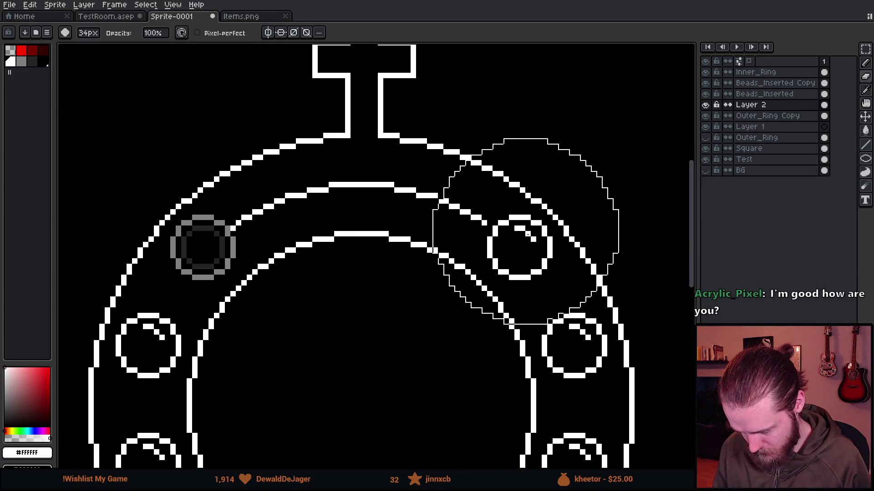
pyautogui.click(526, 231)
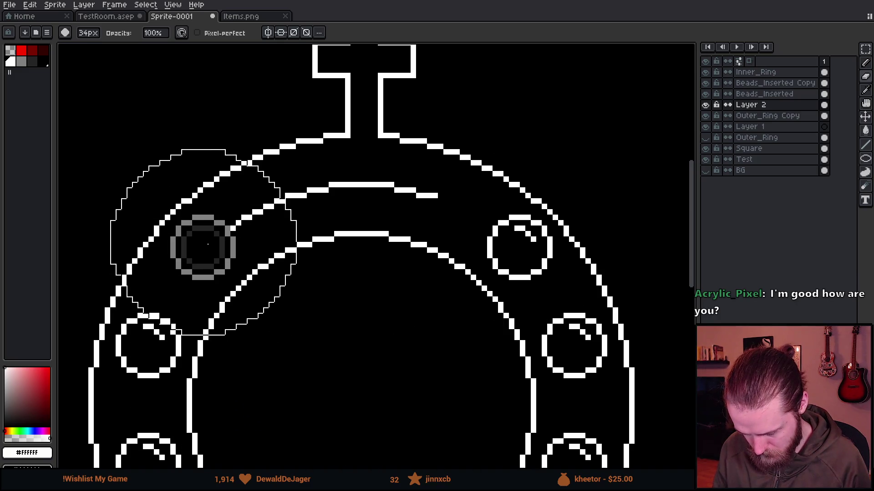
pyautogui.press('b')
pyautogui.scroll(2, 445, 185)
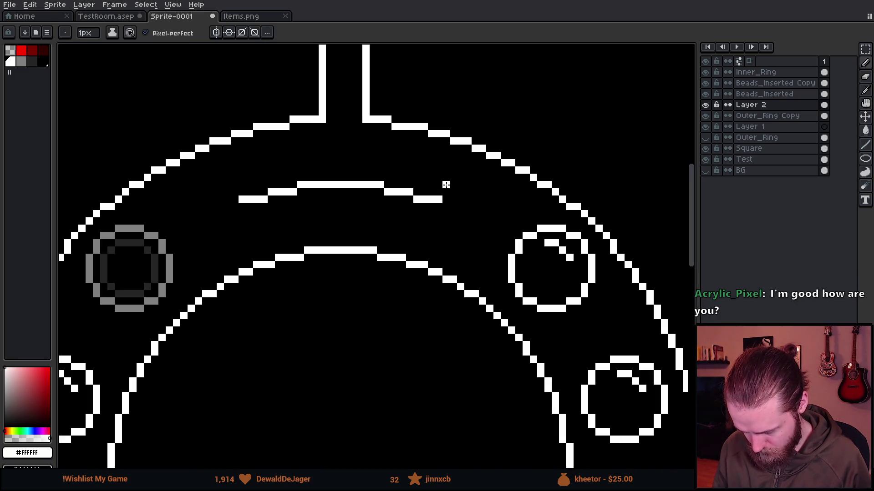
pyautogui.hotkey('ctrl', 'z')
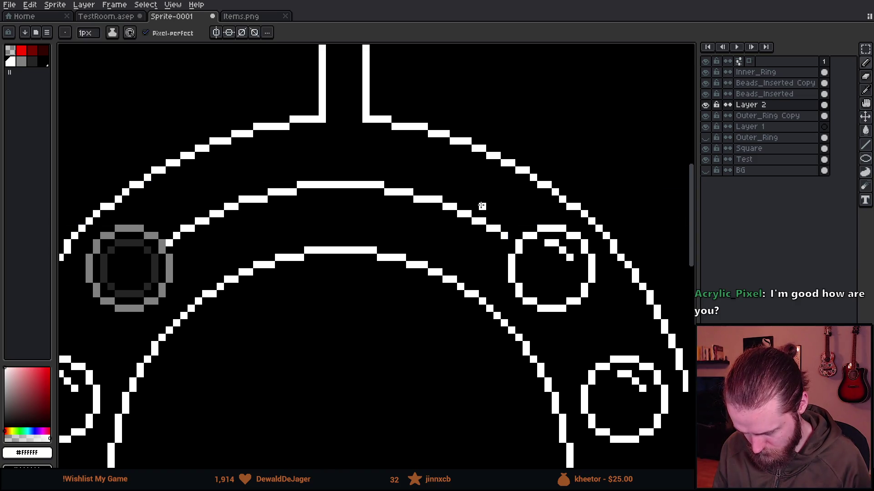
pyautogui.press('e')
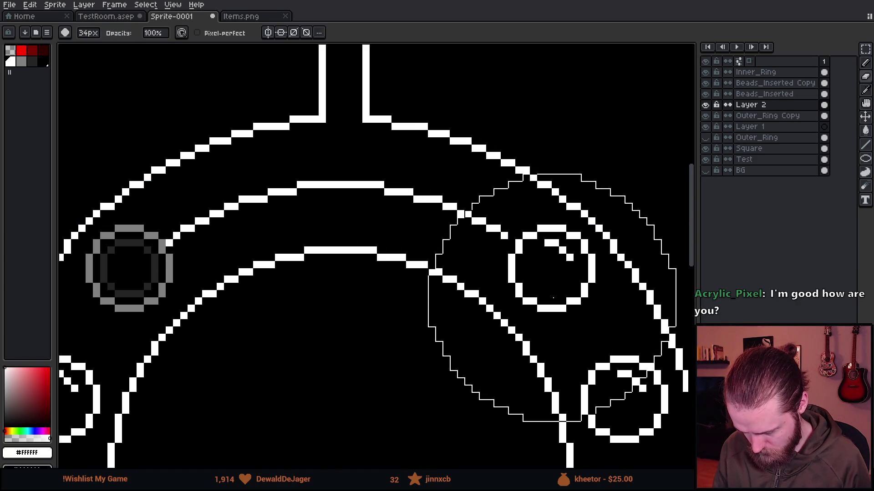
pyautogui.click(548, 289)
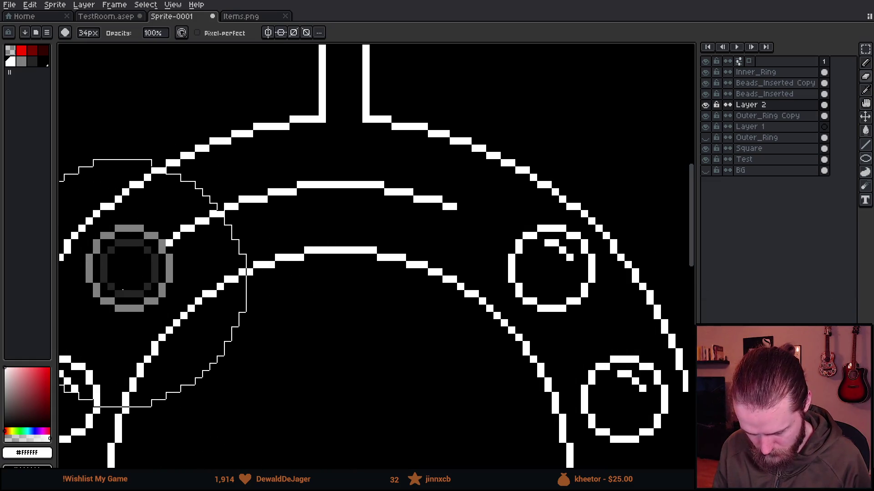
pyautogui.click(154, 269)
# Draw a 1px diagonal line joining the middle arc's left end up to the outer ring.
pyautogui.press('b')
pyautogui.moveTo(220, 198)
pyautogui.mouseDown()
pyautogui.moveTo(190, 155)
pyautogui.moveTo(198, 151)
pyautogui.mouseUp()
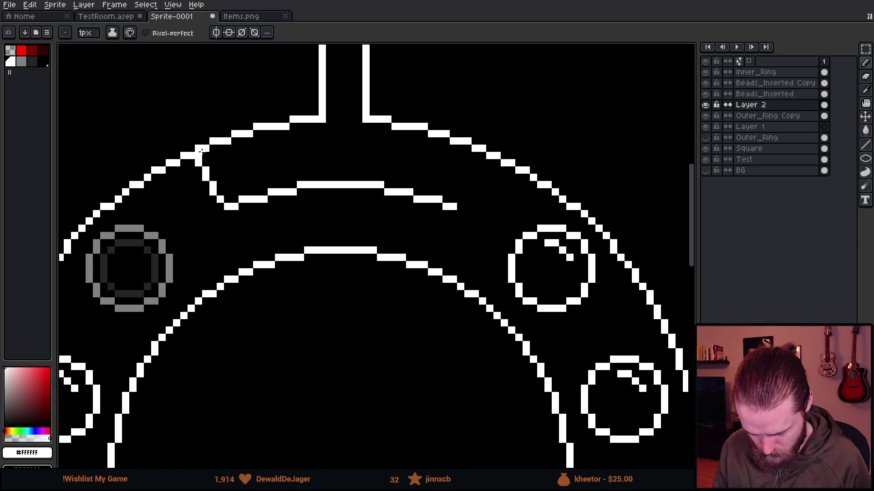
pyautogui.hotkey('ctrl', 'z')
pyautogui.hotkey('ctrl', 'z')
pyautogui.moveTo(218, 198)
pyautogui.mouseDown()
pyautogui.moveTo(152, 206)
pyautogui.moveTo(129, 199)
pyautogui.mouseUp()
pyautogui.scroll(-1, 119, 200)
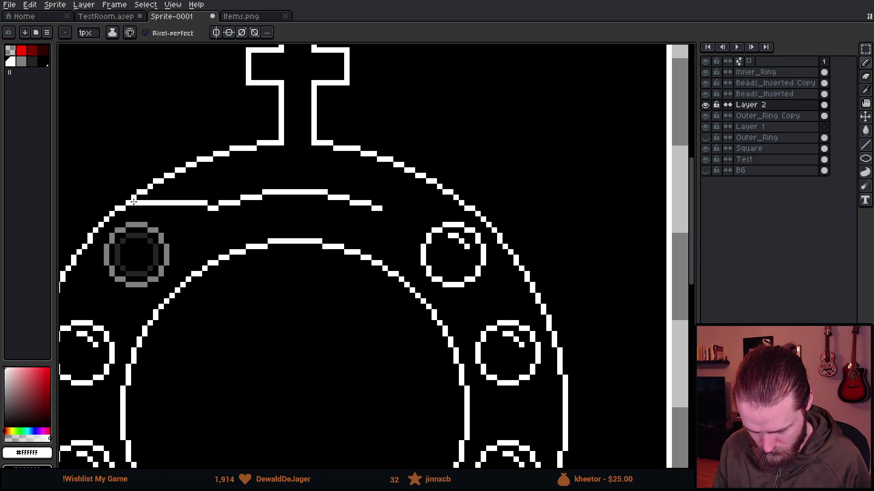
pyautogui.hotkey('ctrl', 'z')
pyautogui.scroll(1, 133, 201)
pyautogui.moveTo(195, 195)
pyautogui.mouseDown()
pyautogui.moveTo(204, 182)
pyautogui.moveTo(175, 181)
pyautogui.mouseUp()
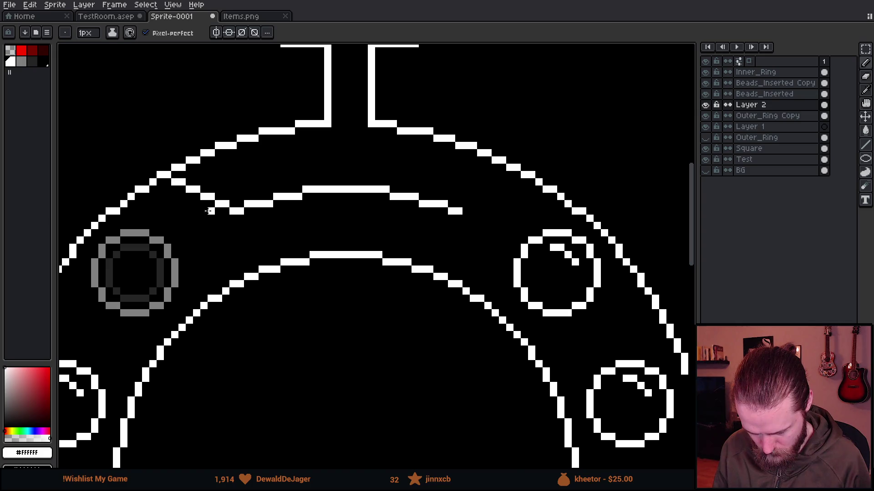
# Draw the matching diagonal join from the arc's right end to the outer ring.
pyautogui.scroll(-3, 316, 261)
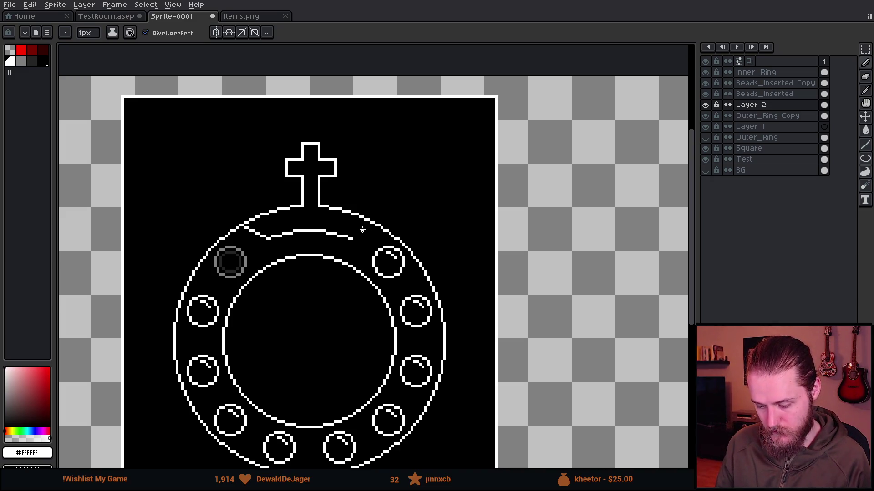
pyautogui.scroll(-1, 362, 229)
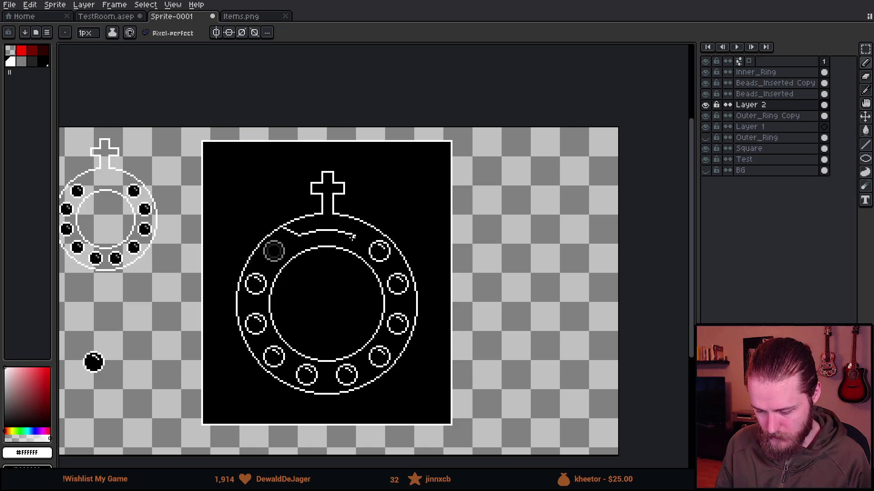
pyautogui.scroll(1, 355, 273)
pyautogui.scroll(2, 325, 195)
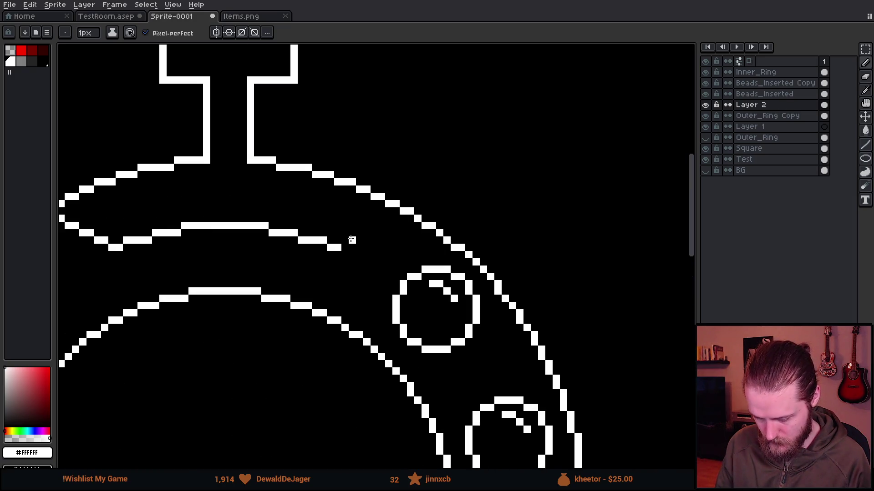
pyautogui.moveTo(352, 239); pyautogui.dragTo(396, 218)
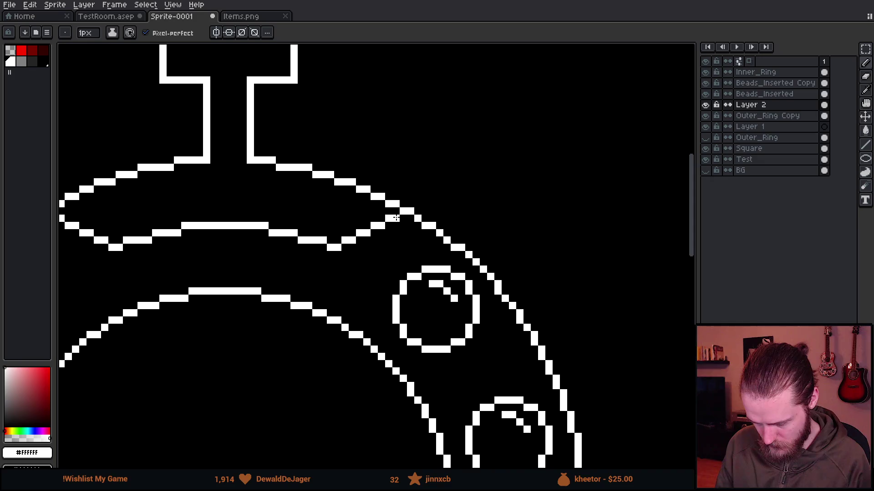
pyautogui.scroll(-4, 450, 309)
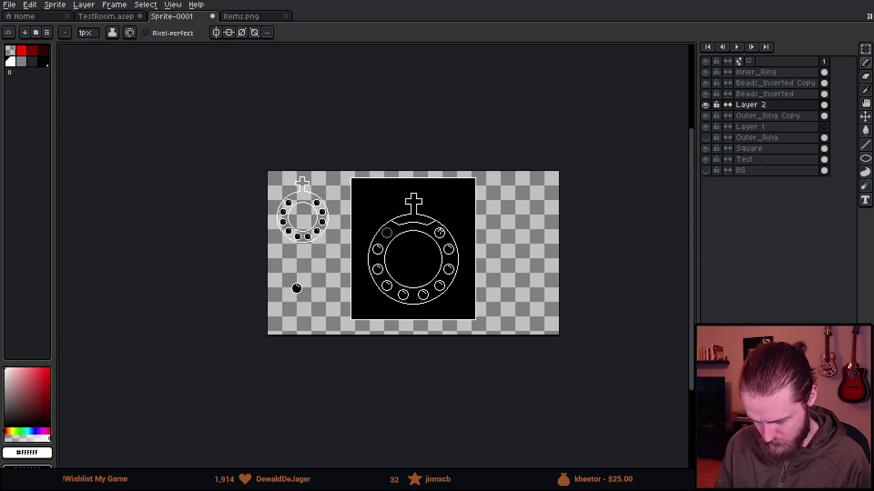
pyautogui.scroll(3, 443, 185)
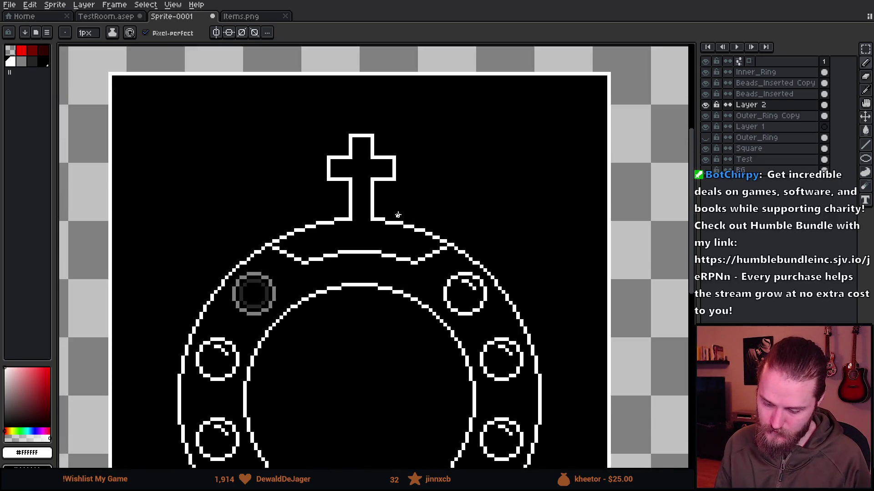
# Duplicate the Outer_Ring Copy layer, hide the original, and work on the new copy.
pyautogui.click(705, 116)
pyautogui.click(705, 115)
pyautogui.rightClick(769, 126)
pyautogui.click(783, 132)
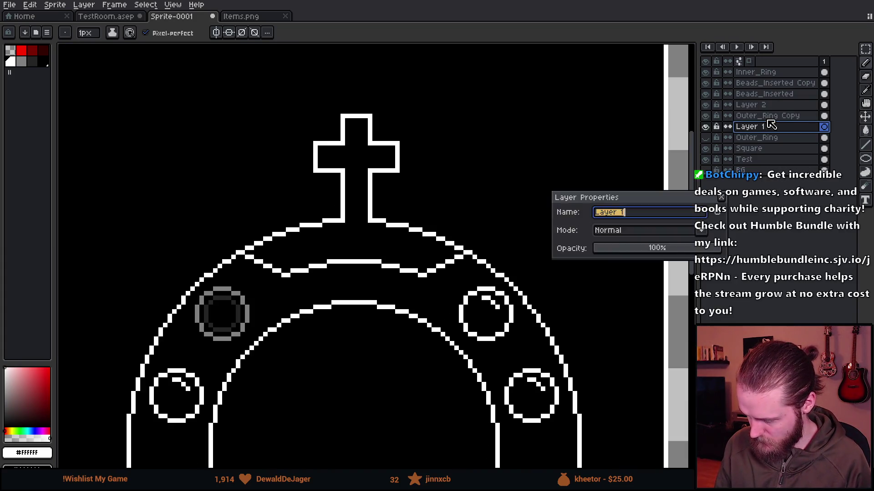
pyautogui.press('Return')
pyautogui.rightClick(765, 116)
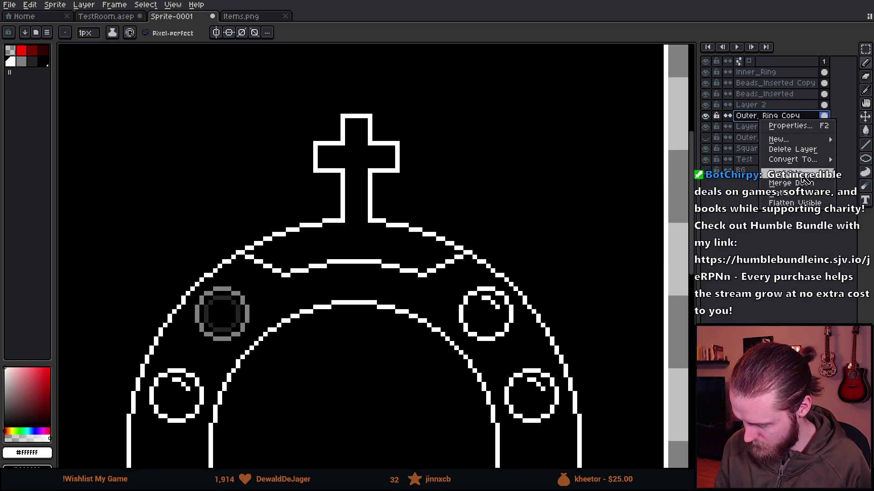
pyautogui.click(787, 173)
pyautogui.click(706, 127)
pyautogui.click(773, 116)
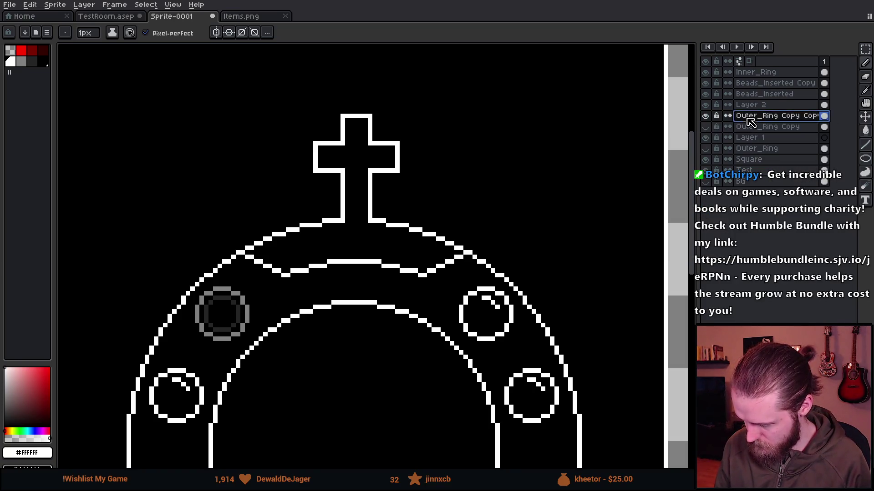
pyautogui.scroll(1, 327, 217)
# Erase the outer ring line left of the cross and move the cross down onto the ring.
pyautogui.press('e')
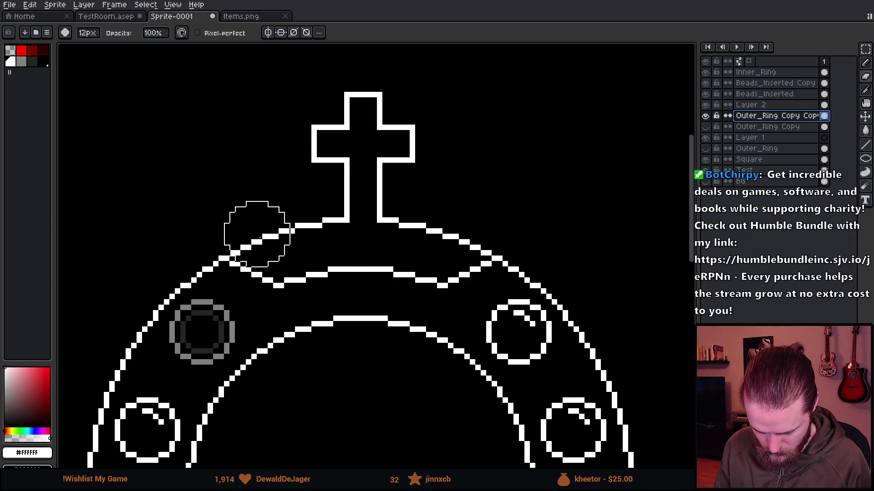
pyautogui.moveTo(253, 233); pyautogui.dragTo(483, 222)
pyautogui.press('m')
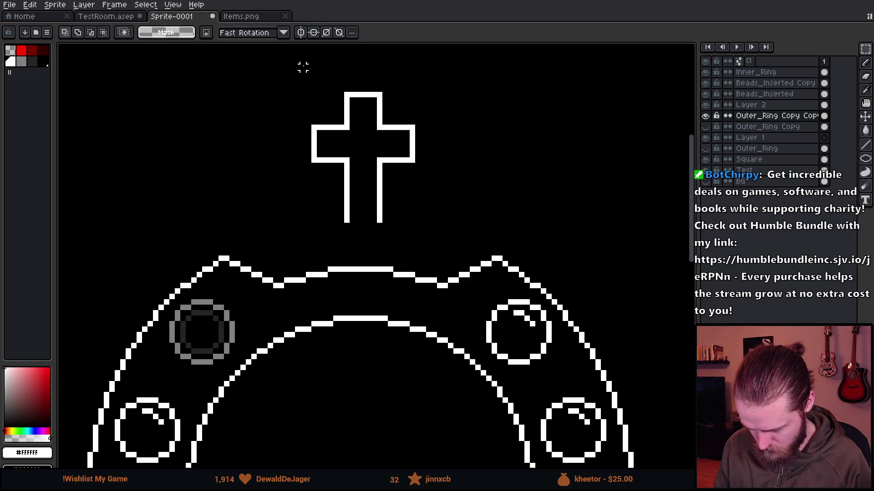
pyautogui.moveTo(300, 64); pyautogui.dragTo(443, 251)
pyautogui.moveTo(385, 210)
pyautogui.mouseDown()
pyautogui.moveTo(392, 247)
pyautogui.moveTo(379, 242)
pyautogui.moveTo(389, 302)
pyautogui.moveTo(390, 254)
pyautogui.mouseUp()
pyautogui.press('Return')
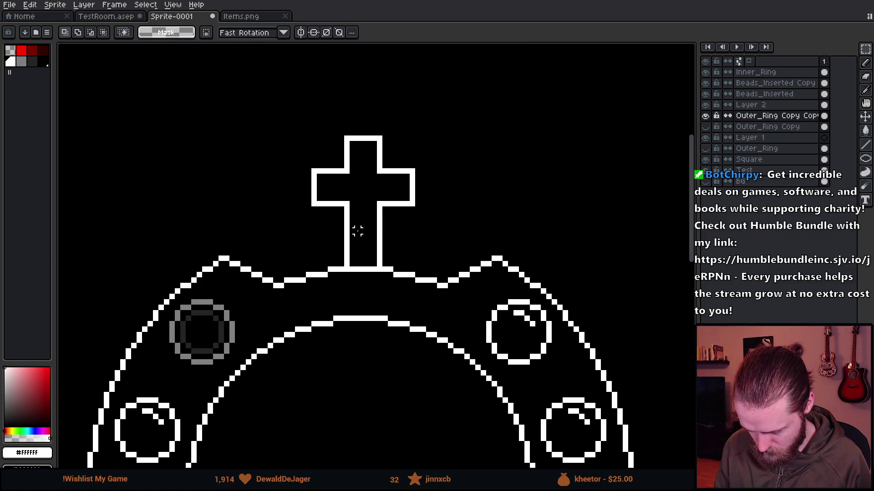
# Nudge the cross's left half one pixel to the left.
pyautogui.moveTo(282, 96)
pyautogui.mouseDown()
pyautogui.moveTo(361, 273)
pyautogui.moveTo(359, 293)
pyautogui.mouseUp()
pyautogui.press('Left')
pyautogui.press('Return')
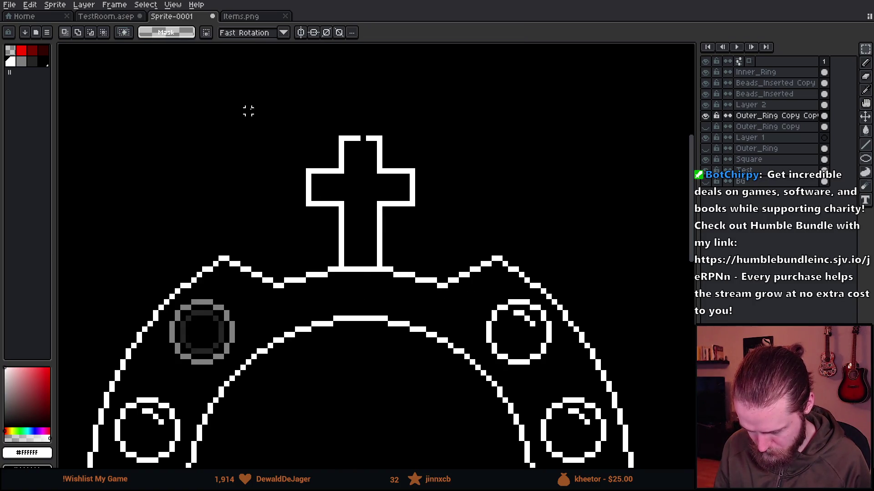
pyautogui.scroll(-2, 438, 197)
pyautogui.scroll(3, 438, 198)
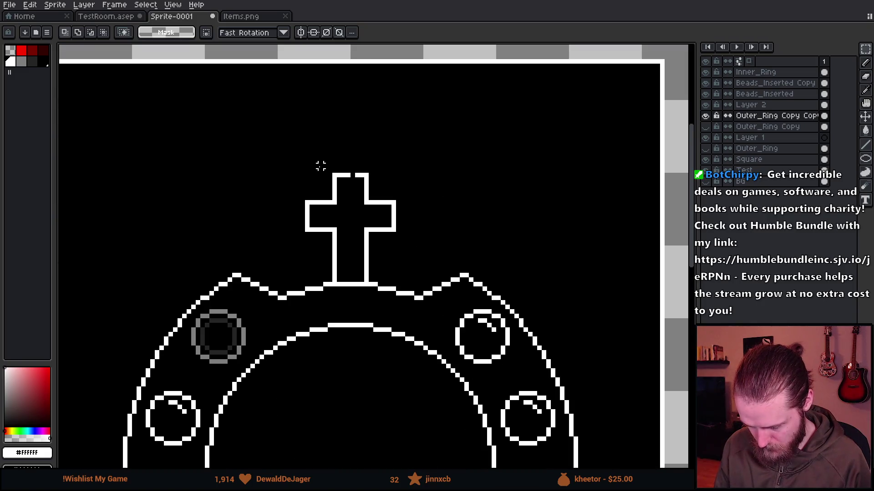
pyautogui.moveTo(279, 116); pyautogui.dragTo(447, 253)
pyautogui.scroll(-1, 441, 251)
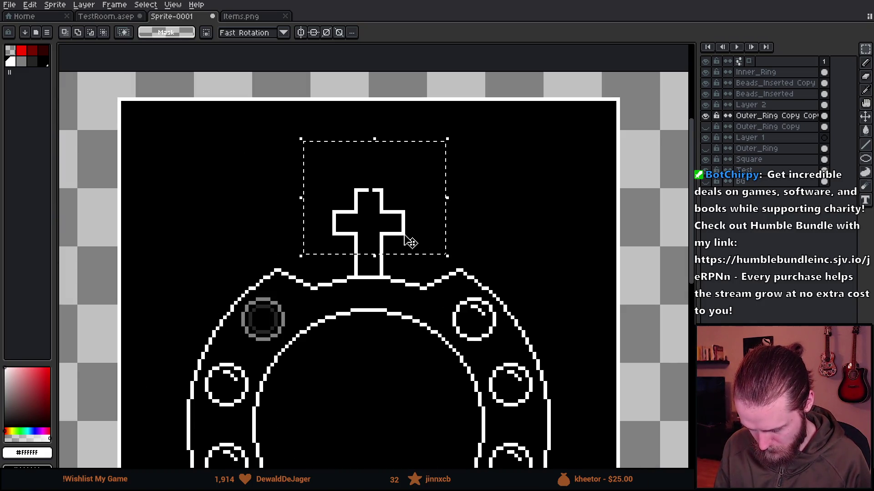
pyautogui.moveTo(297, 129); pyautogui.dragTo(373, 307)
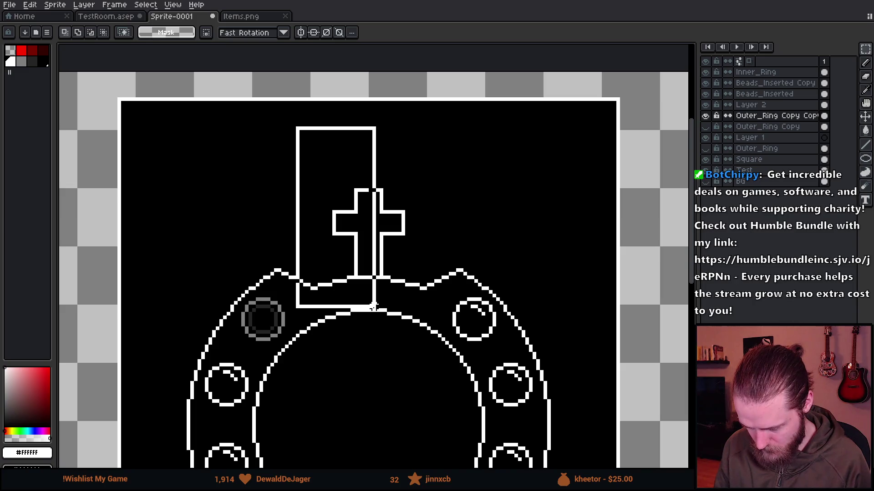
pyautogui.scroll(1, 364, 272)
pyautogui.moveTo(279, 85); pyautogui.dragTo(370, 347)
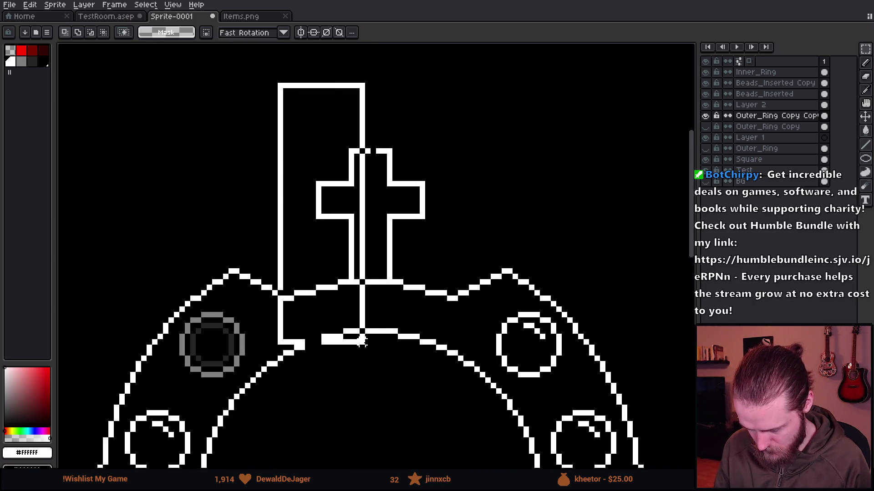
pyautogui.press('Left')
pyautogui.hotkey('ctrl', 'd')
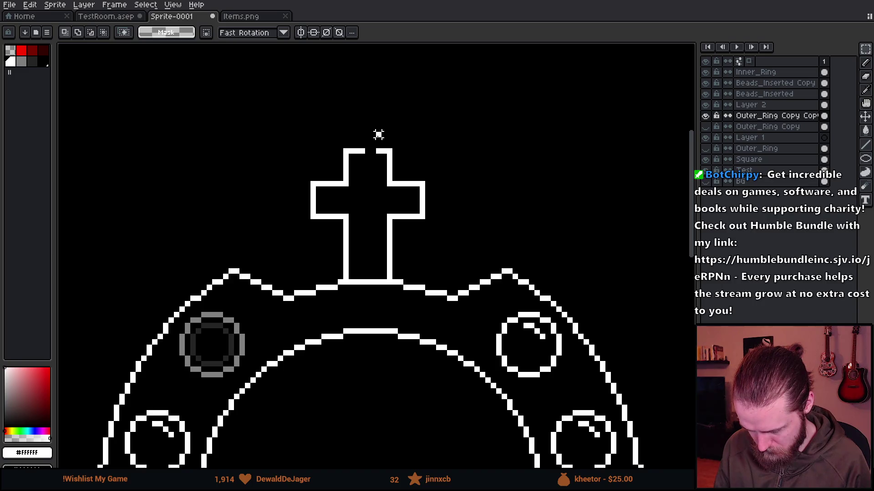
# Shift the cross's right half one pixel right and raise its top piece.
pyautogui.moveTo(379, 134); pyautogui.dragTo(455, 357)
pyautogui.press('Right')
pyautogui.hotkey('ctrl', 'd')
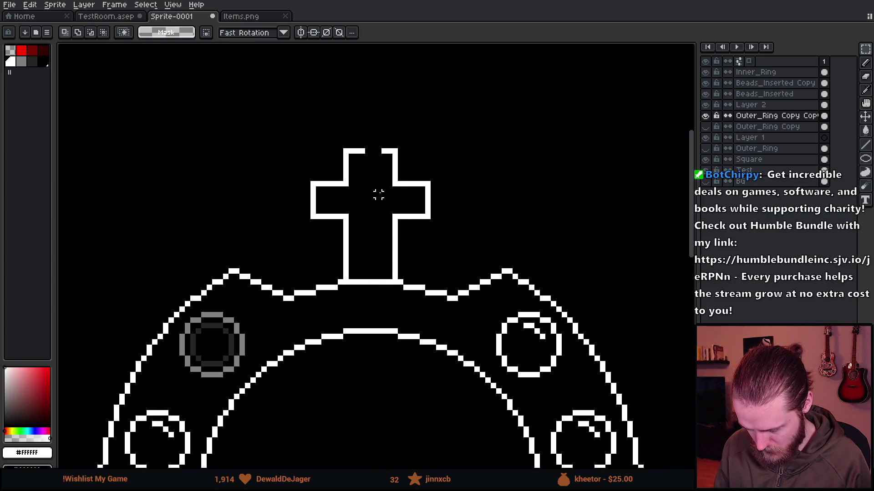
pyautogui.moveTo(269, 107); pyautogui.dragTo(537, 259)
pyautogui.press('Up')
pyautogui.press('Up')
pyautogui.press('Up')
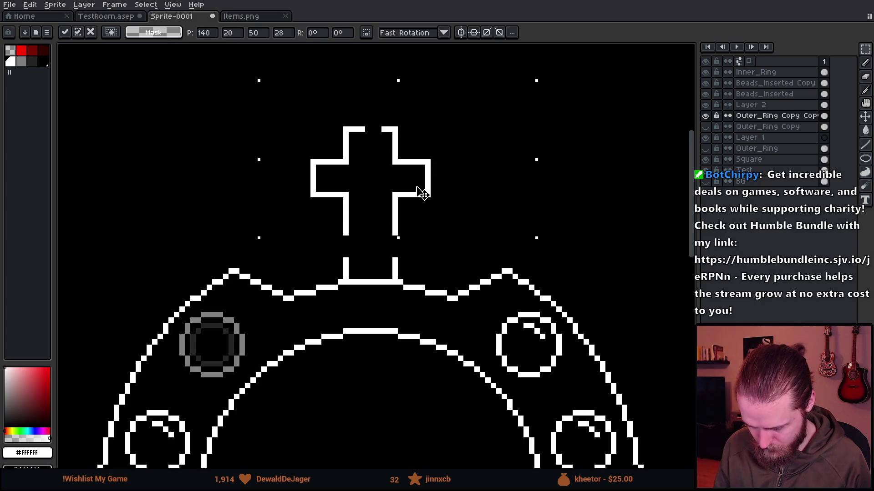
pyautogui.scroll(-2, 432, 244)
pyautogui.scroll(1, 309, 175)
pyautogui.moveTo(310, 170); pyautogui.dragTo(459, 223)
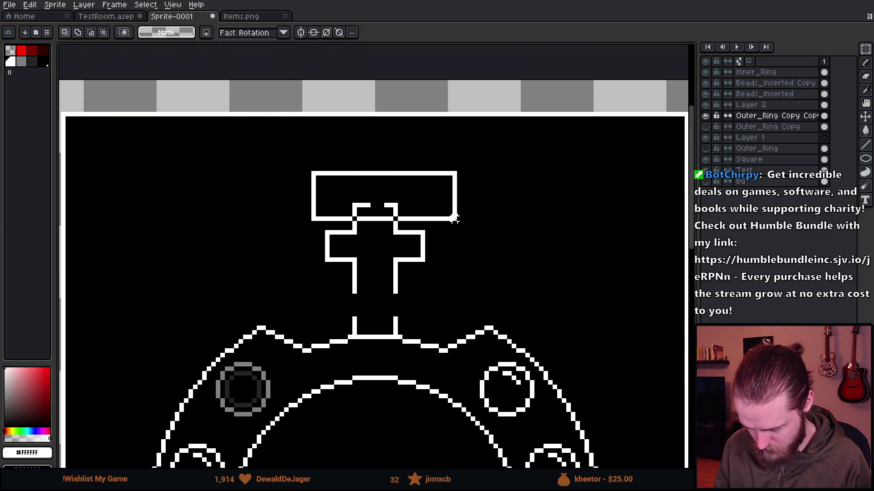
pyautogui.hotkey('ctrl', 'd')
# Paint a solid white bead above the cross with a 14px brush.
pyautogui.press('b')
pyautogui.moveTo(424, 394); pyautogui.dragTo(459, 78)
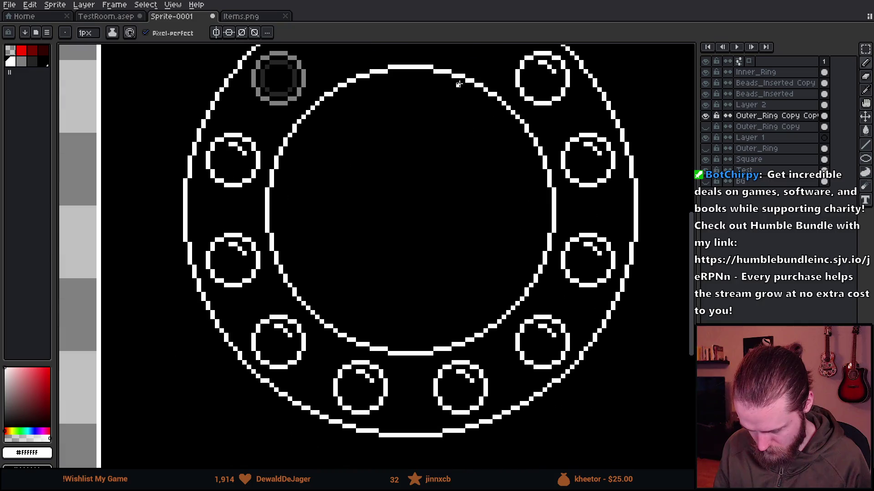
pyautogui.scroll(3, 444, 381)
pyautogui.press('+')
pyautogui.press('+')
pyautogui.press('+')
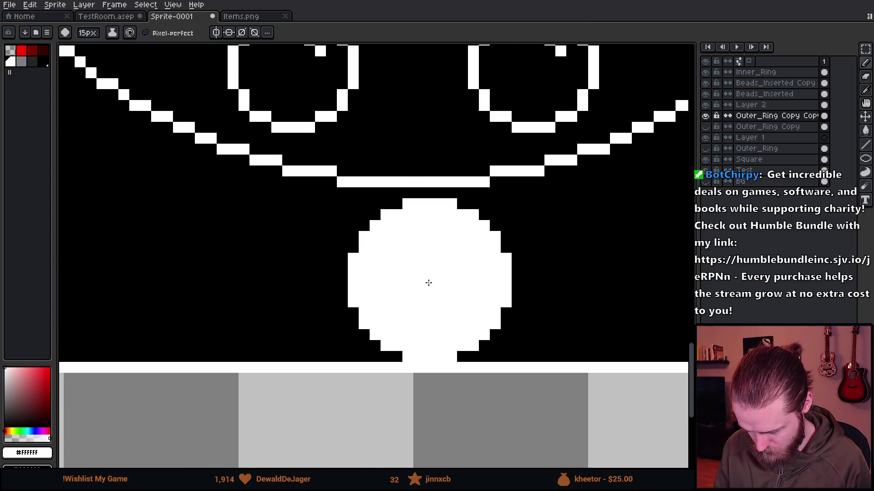
pyautogui.scroll(-5, 454, 423)
pyautogui.scroll(3, 396, 238)
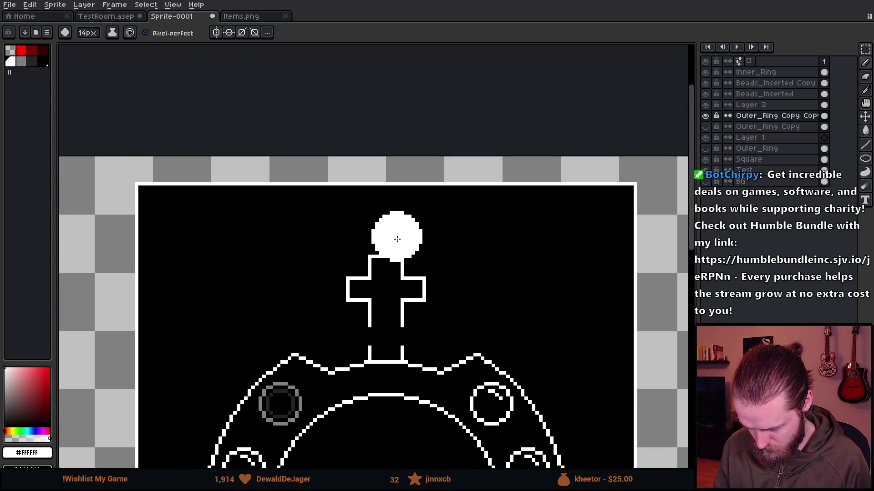
pyautogui.click(375, 202)
# Lift the cross's top piece upward and move both arms downward.
pyautogui.press('m')
pyautogui.moveTo(329, 243)
pyautogui.mouseDown()
pyautogui.moveTo(432, 292)
pyautogui.moveTo(403, 263)
pyautogui.mouseUp()
pyautogui.click(443, 350)
pyautogui.scroll(-2, 397, 315)
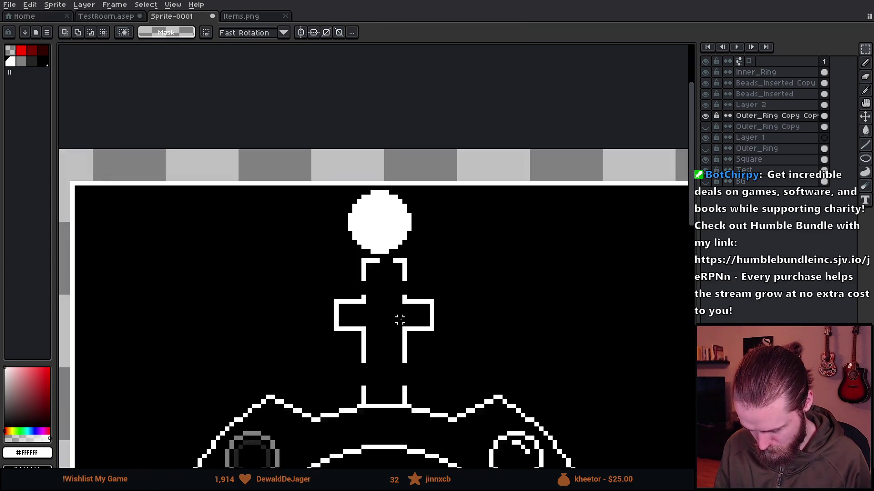
pyautogui.scroll(1, 391, 328)
pyautogui.scroll(1, 376, 336)
pyautogui.moveTo(313, 311)
pyautogui.mouseDown()
pyautogui.moveTo(481, 346)
pyautogui.moveTo(400, 357)
pyautogui.moveTo(284, 332)
pyautogui.mouseUp()
pyautogui.moveTo(401, 356); pyautogui.dragTo(402, 368)
pyautogui.press('Return')
# Move the lower edges of the cross arms down one pixel.
pyautogui.scroll(-3, 537, 259)
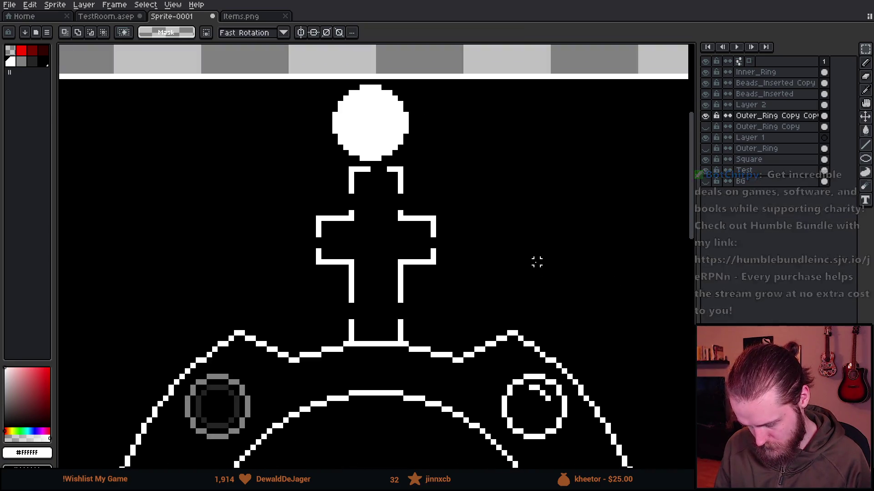
pyautogui.scroll(5, 531, 265)
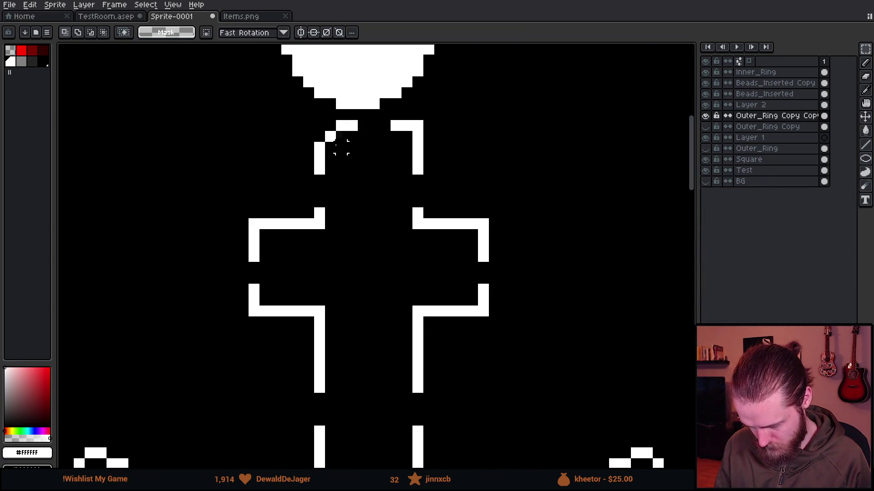
pyautogui.moveTo(312, 117); pyautogui.dragTo(425, 231)
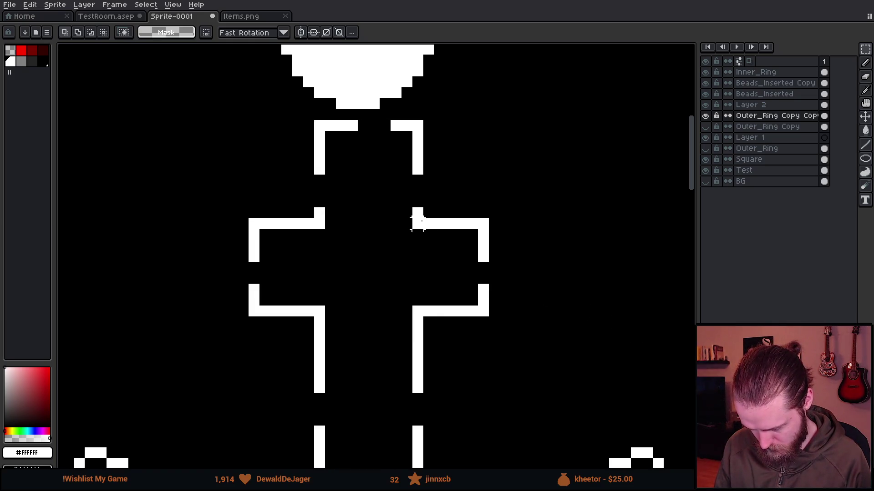
pyautogui.moveTo(417, 222); pyautogui.dragTo(570, 311)
pyautogui.hotkey('ctrl', 'z')
pyautogui.hotkey('ctrl', 'z')
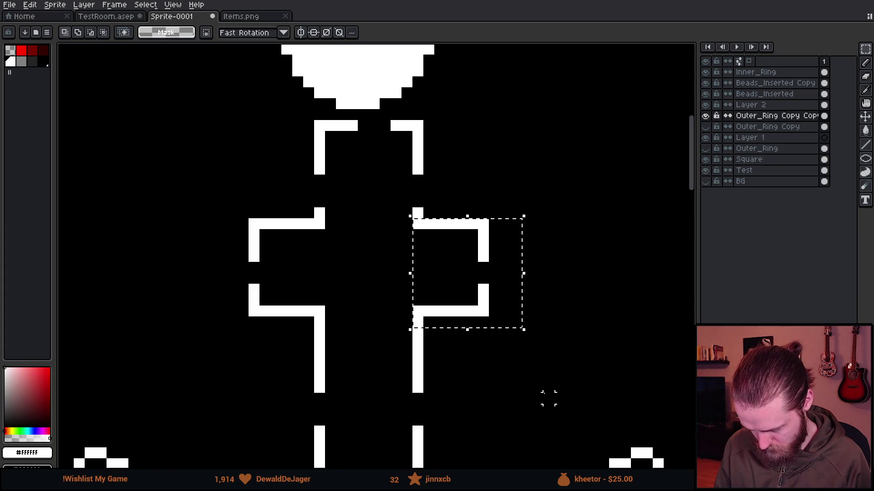
pyautogui.moveTo(236, 282)
pyautogui.mouseDown()
pyautogui.moveTo(314, 354)
pyautogui.moveTo(533, 394)
pyautogui.mouseUp()
pyautogui.moveTo(461, 357); pyautogui.dragTo(461, 363)
pyautogui.hotkey('ctrl', 'd')
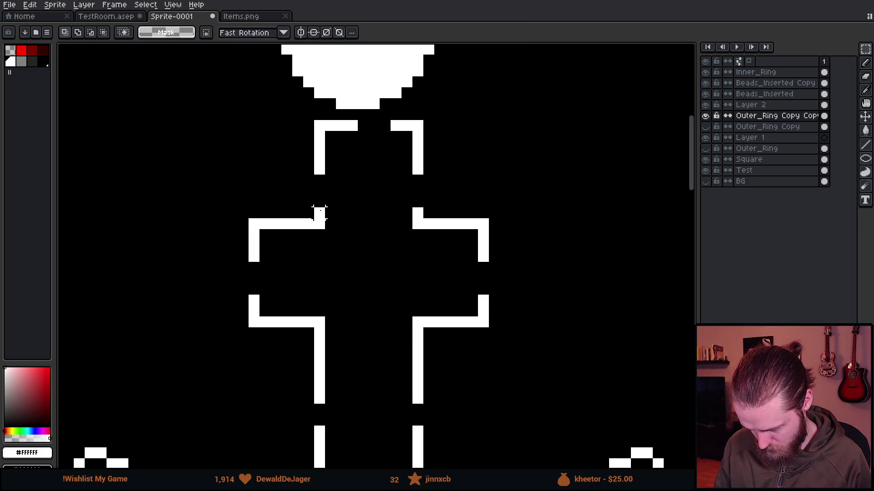
# Shift the right arm three pixels outward and move the left arm outward and up.
pyautogui.hotkey('ctrl', 'z')
pyautogui.hotkey('ctrl', 'z')
pyautogui.hotkey('ctrl', 'y')
pyautogui.hotkey('ctrl', 'y')
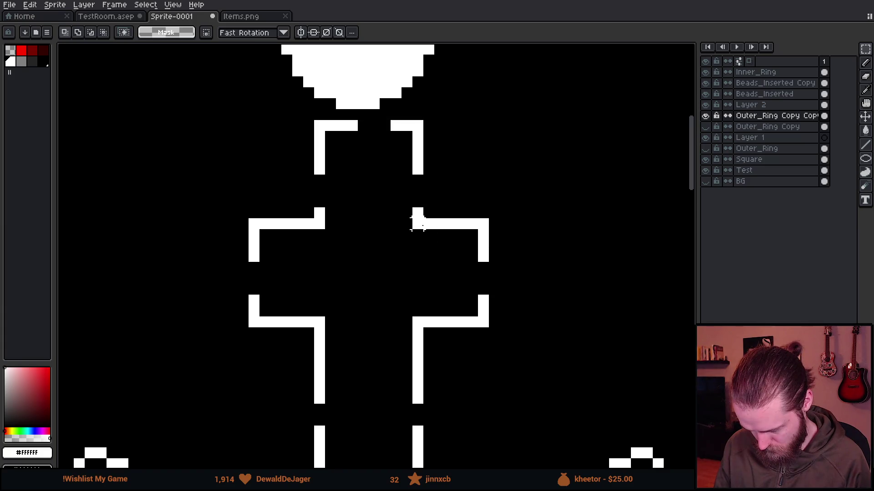
pyautogui.hotkey('ctrl', 'z')
pyautogui.hotkey('ctrl', 'z')
pyautogui.hotkey('ctrl', 'y')
pyautogui.hotkey('ctrl', 'y')
pyautogui.hotkey('ctrl', 'z')
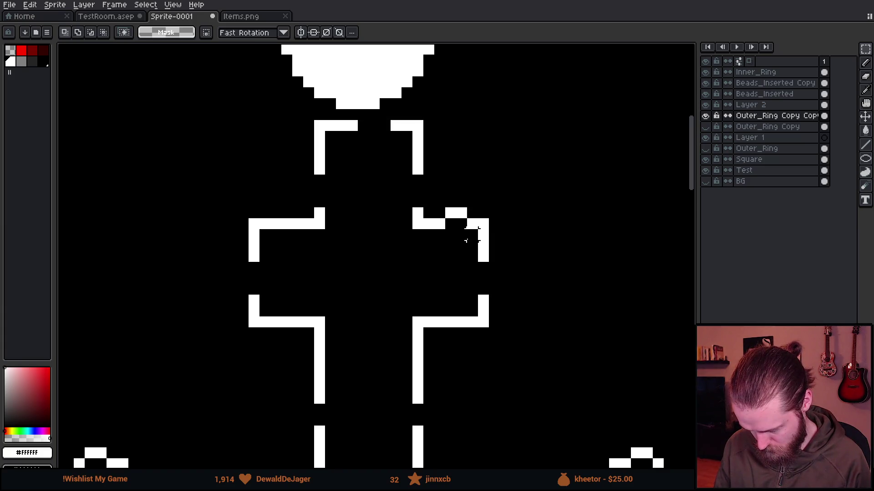
pyautogui.hotkey('ctrl', 'z')
pyautogui.moveTo(523, 321); pyautogui.dragTo(552, 325)
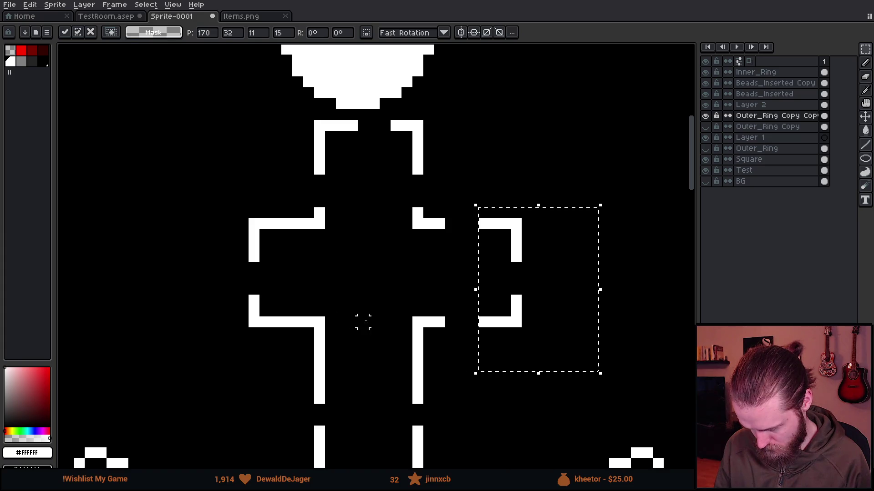
pyautogui.click(363, 321)
pyautogui.moveTo(214, 184)
pyautogui.mouseDown()
pyautogui.moveTo(293, 360)
pyautogui.moveTo(266, 334)
pyautogui.moveTo(244, 335)
pyautogui.mouseUp()
pyautogui.click(385, 355)
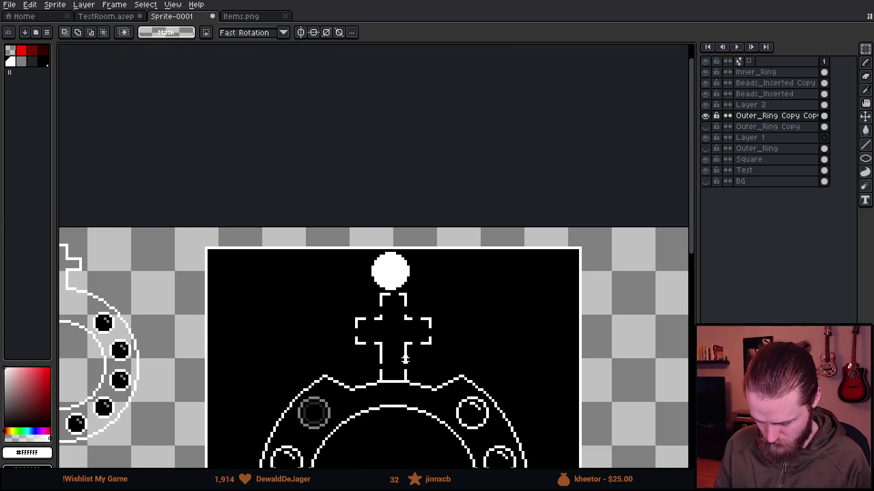
# Move a strip of the cross stem down to close the gap.
pyautogui.scroll(-7, 618, 229)
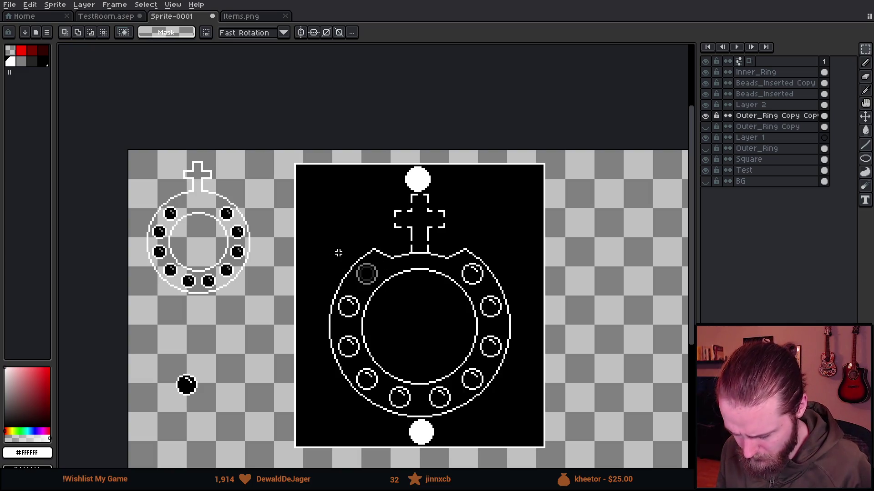
pyautogui.moveTo(452, 230); pyautogui.dragTo(490, 283)
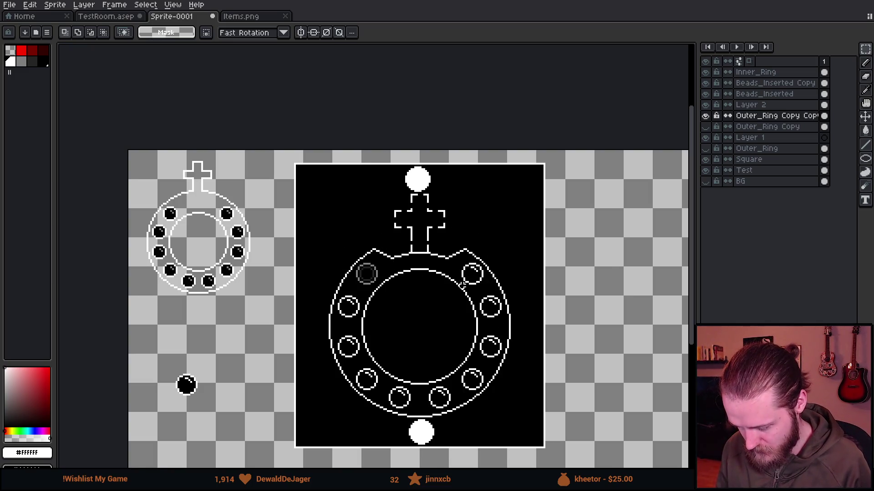
pyautogui.scroll(5, 419, 204)
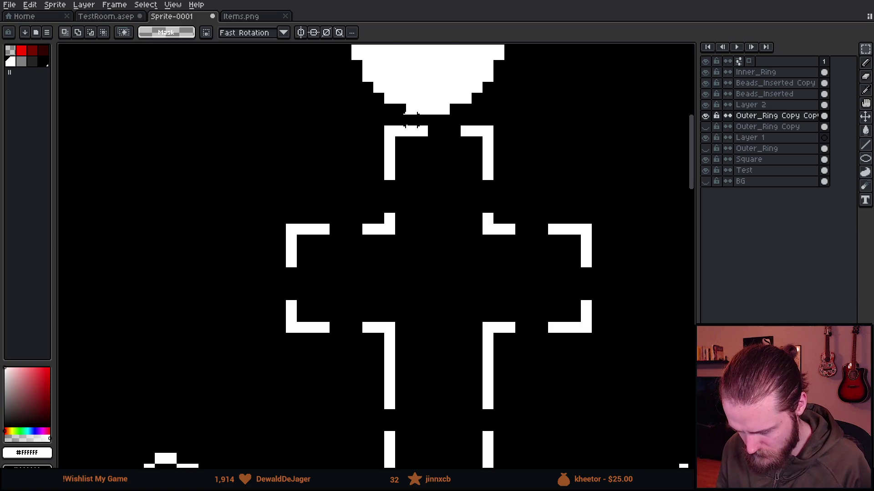
pyautogui.scroll(-2, 412, 120)
pyautogui.moveTo(404, 118); pyautogui.dragTo(418, 313)
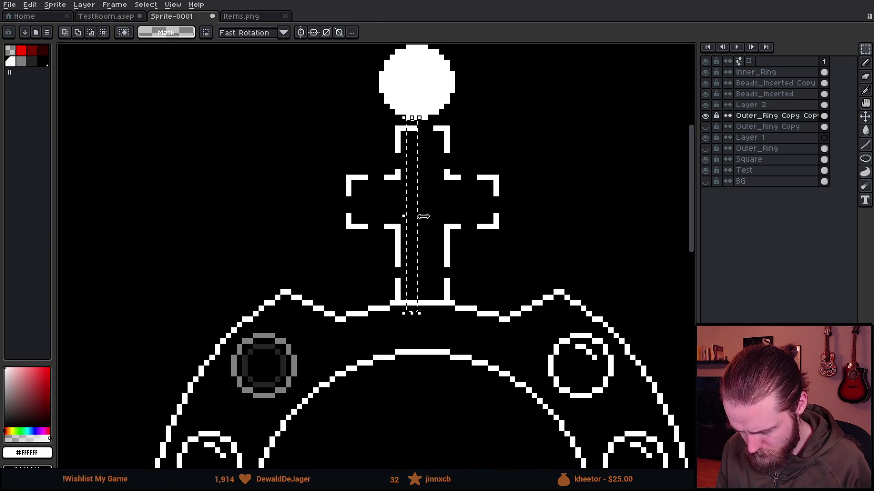
pyautogui.click(445, 224)
pyautogui.moveTo(490, 135)
pyautogui.mouseDown()
pyautogui.moveTo(365, 141)
pyautogui.moveTo(365, 172)
pyautogui.mouseUp()
pyautogui.press('Return')
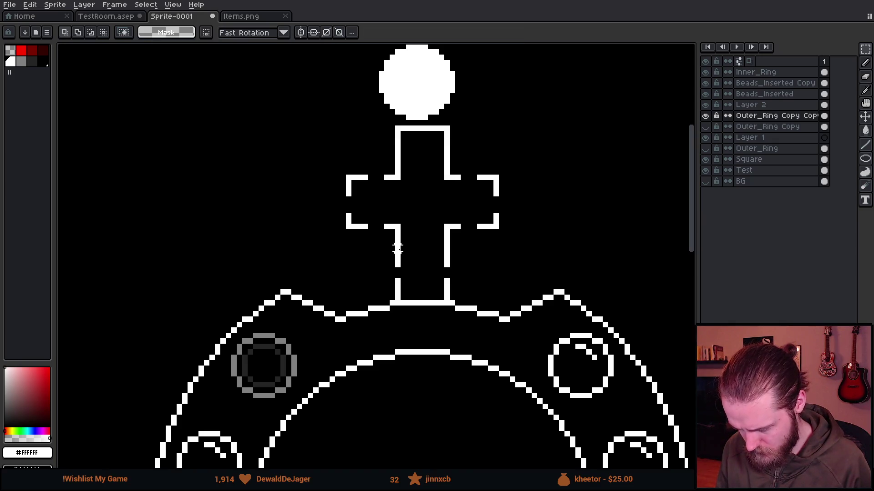
pyautogui.moveTo(370, 248); pyautogui.dragTo(502, 264)
pyautogui.moveTo(434, 267); pyautogui.dragTo(434, 277)
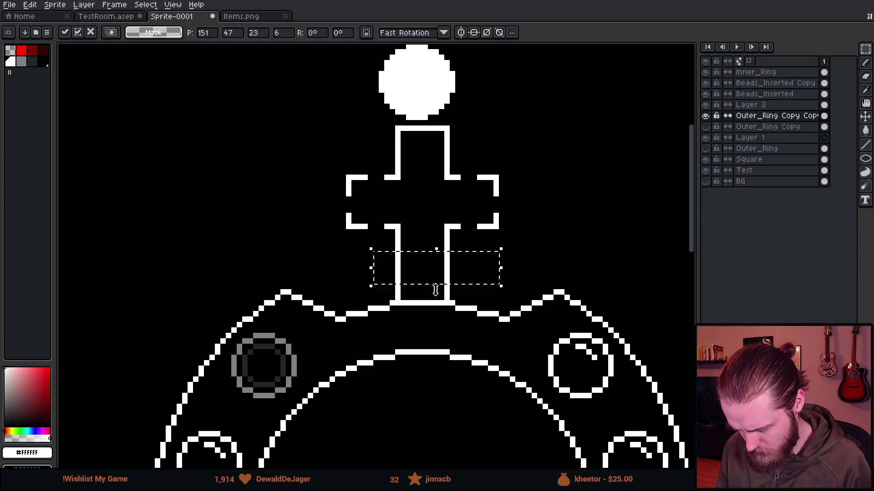
pyautogui.click(479, 167)
# Stretch the stem's right edge so it meets the right arm.
pyautogui.moveTo(451, 169); pyautogui.dragTo(466, 271)
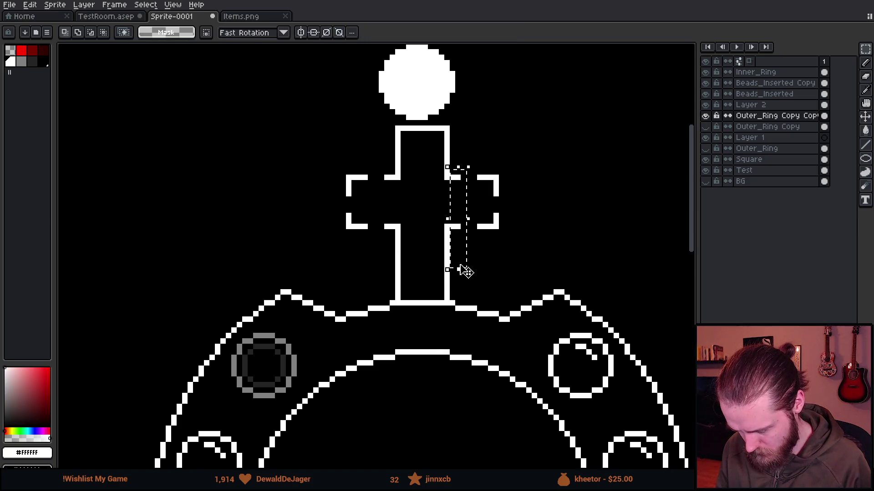
pyautogui.moveTo(456, 167); pyautogui.dragTo(462, 265)
pyautogui.moveTo(465, 216); pyautogui.dragTo(494, 219)
pyautogui.press('Return')
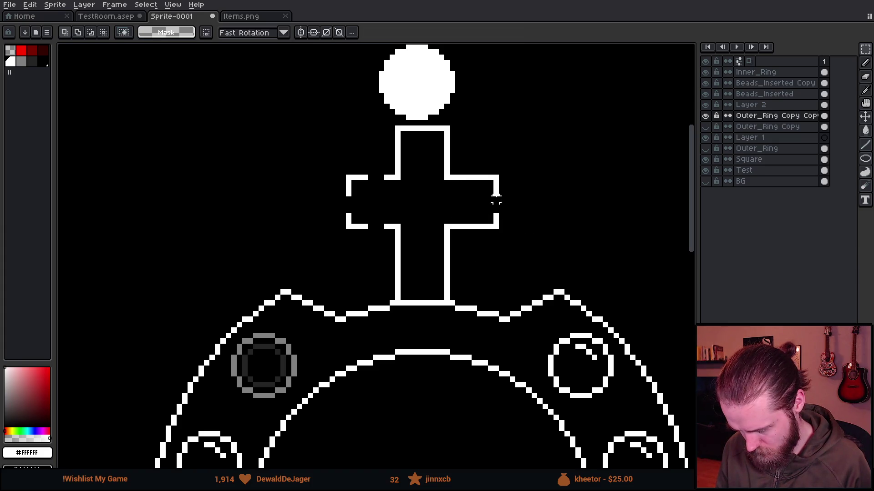
pyautogui.press('b')
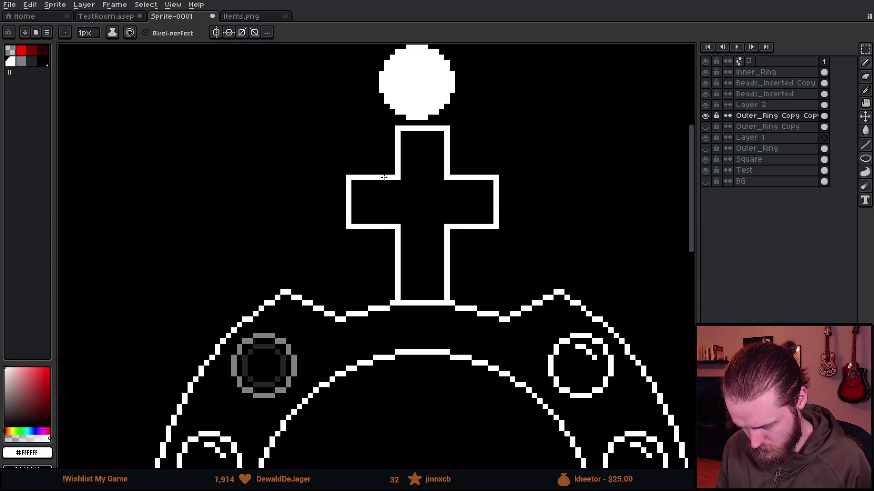
# Set a 5px brush and toggle Outer_Ring Copy Copy and Layer 2 visibility to compare.
pyautogui.scroll(-4, 494, 246)
pyautogui.scroll(4, 425, 193)
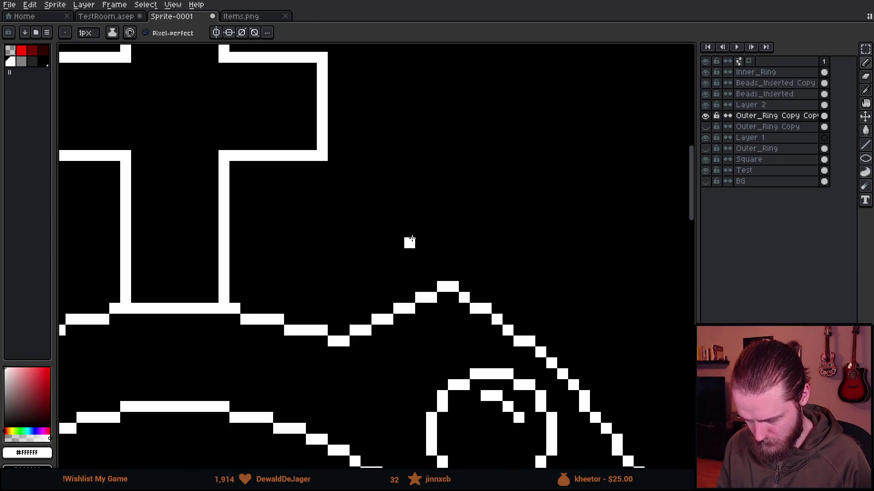
pyautogui.press('e')
pyautogui.press('-')
pyautogui.press('-')
pyautogui.press('-')
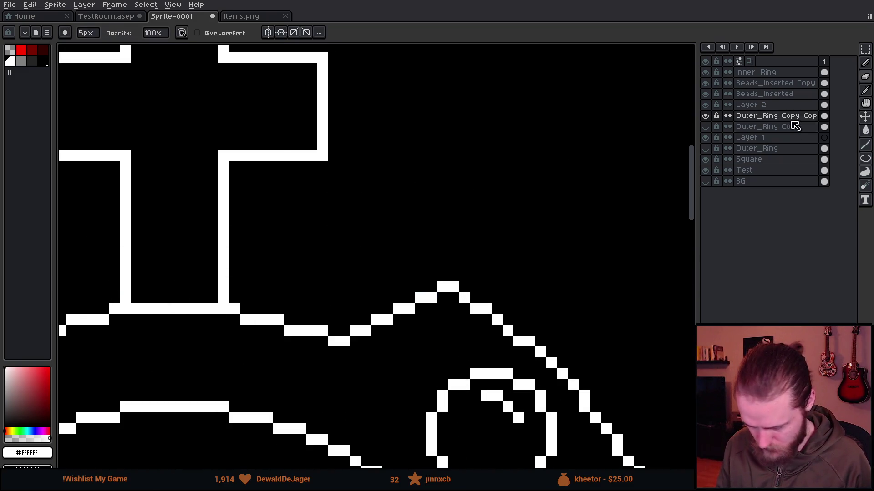
pyautogui.click(705, 117)
pyautogui.click(705, 116)
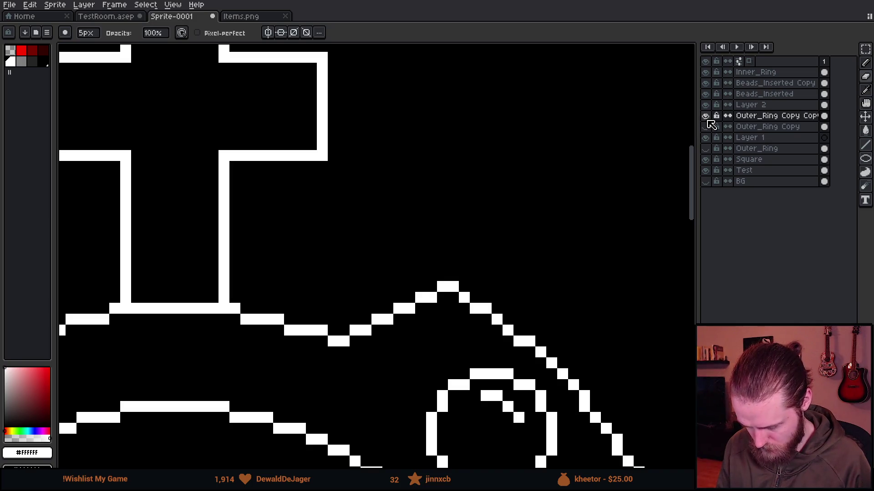
pyautogui.click(705, 105)
pyautogui.click(706, 105)
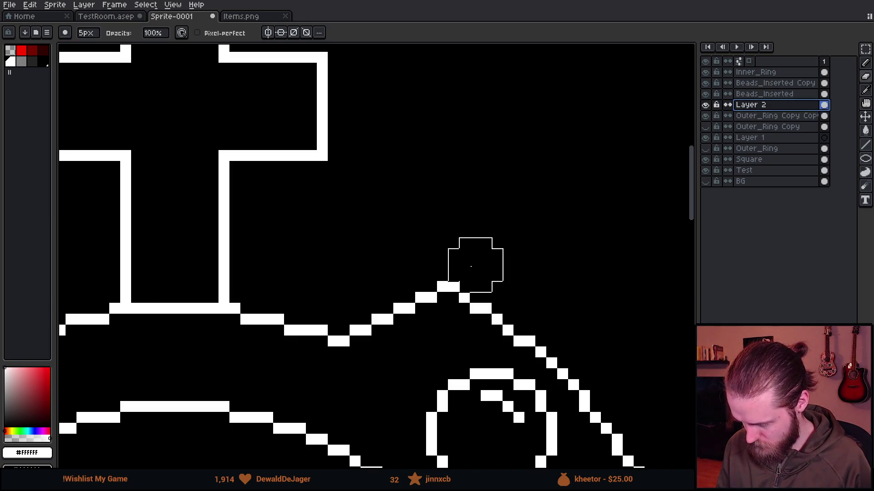
# Compare the ring layers by hiding Layer 2, Outer_Ring Copy Copy and Outer_Ring Copy, then restoring them.
pyautogui.scroll(-5, 196, 342)
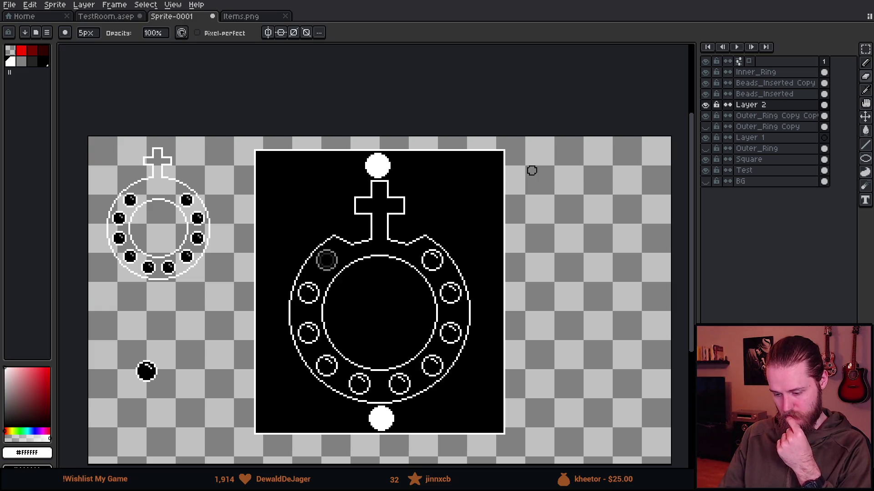
pyautogui.scroll(-1, 532, 171)
pyautogui.scroll(1, 529, 170)
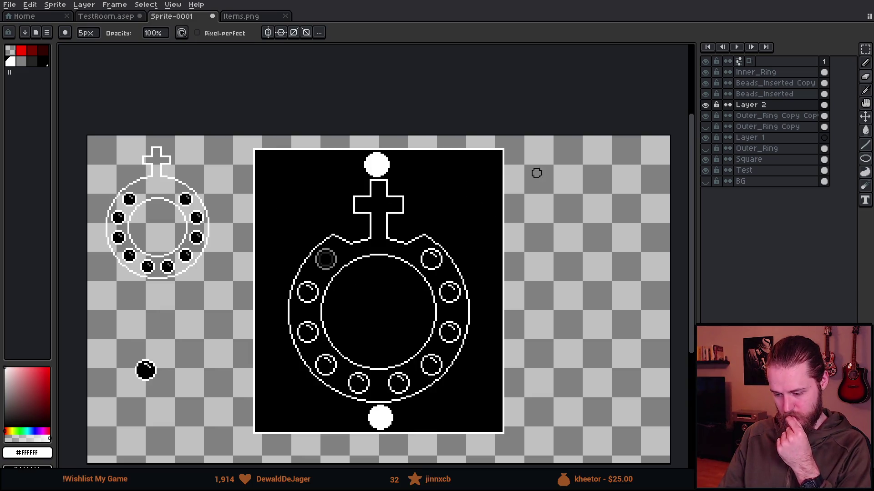
pyautogui.click(706, 105)
pyautogui.click(706, 116)
pyautogui.click(705, 126)
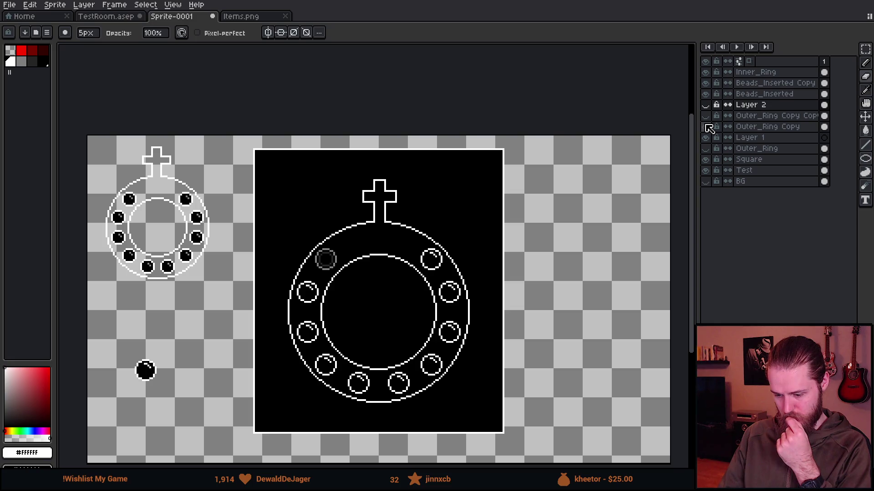
pyautogui.click(707, 127)
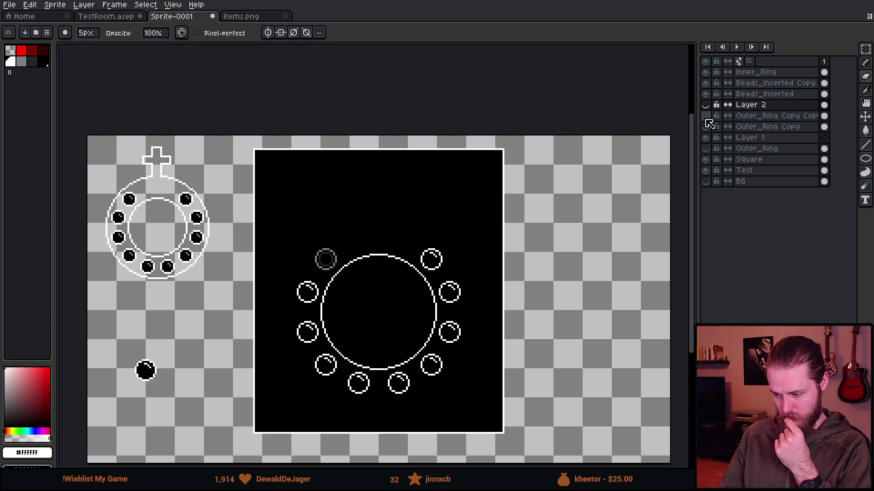
pyautogui.click(706, 106)
pyautogui.click(707, 116)
# Flick the top layers' visibility, then make the notched ring layer Outer_Ring Copy Copy active.
pyautogui.scroll(-1, 411, 247)
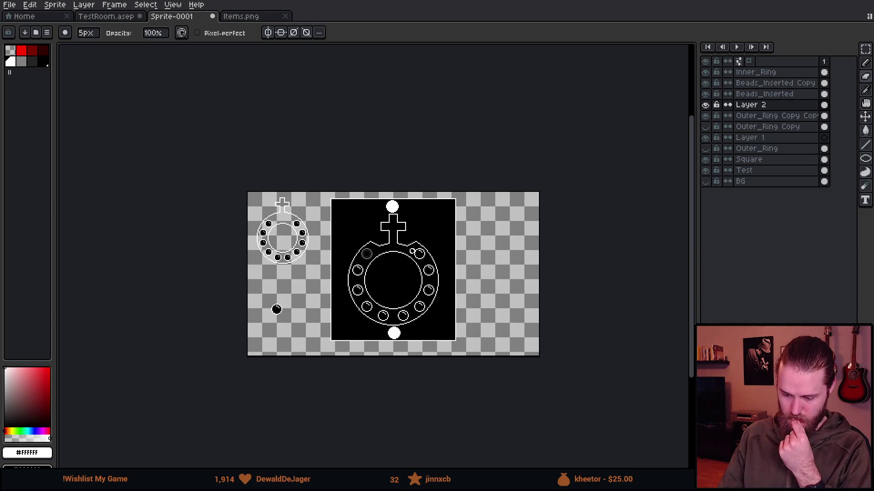
pyautogui.scroll(1, 415, 252)
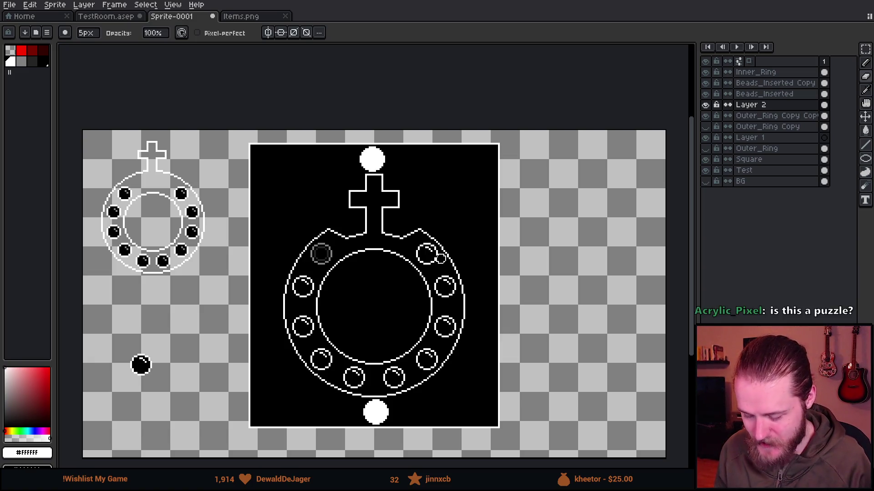
pyautogui.scroll(-1, 444, 225)
pyautogui.scroll(3, 433, 209)
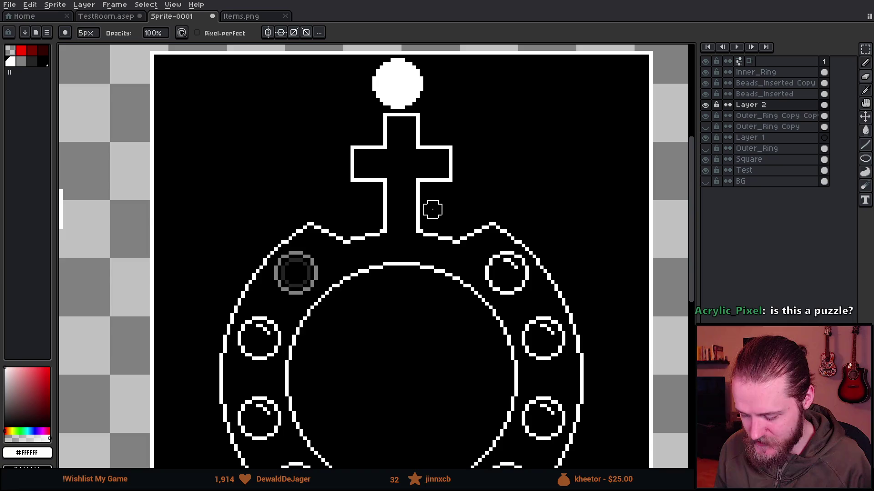
pyautogui.click(705, 105)
pyautogui.click(705, 105)
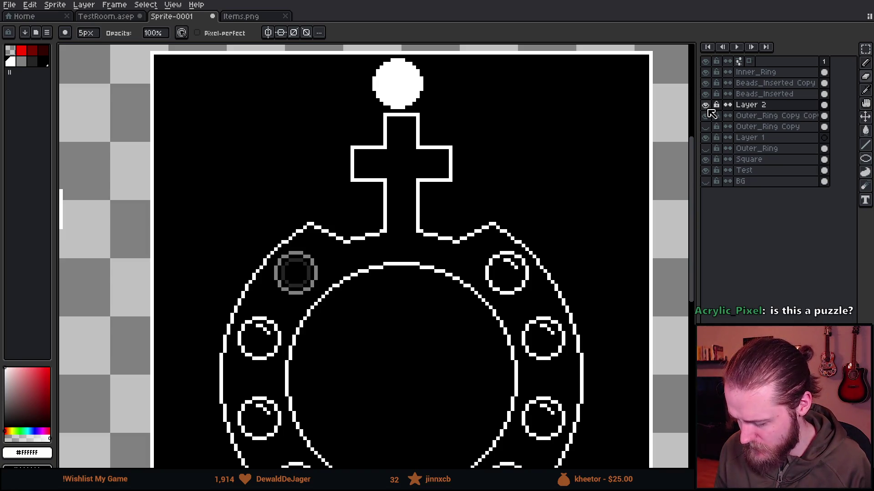
pyautogui.click(705, 116)
pyautogui.click(706, 115)
pyautogui.click(773, 116)
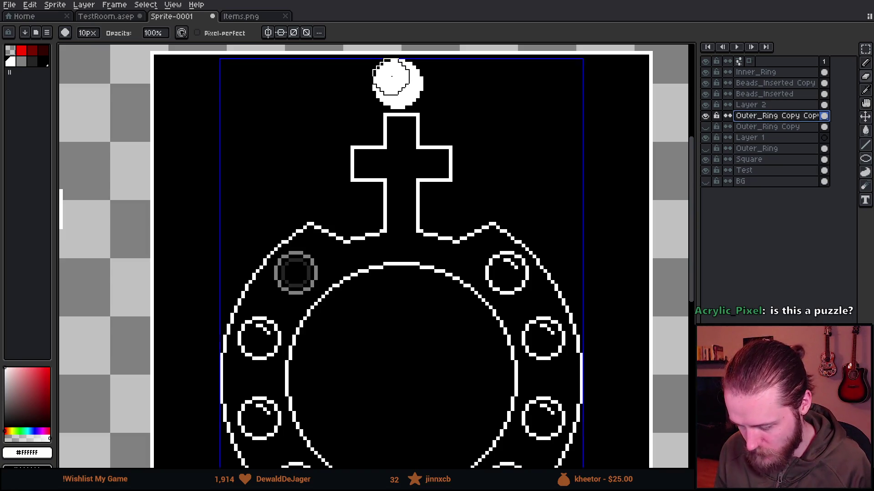
# Bring the ring back into view and toggle the notched ring layer off and on.
pyautogui.scroll(14, 396, 73)
pyautogui.scroll(-2, 469, 414)
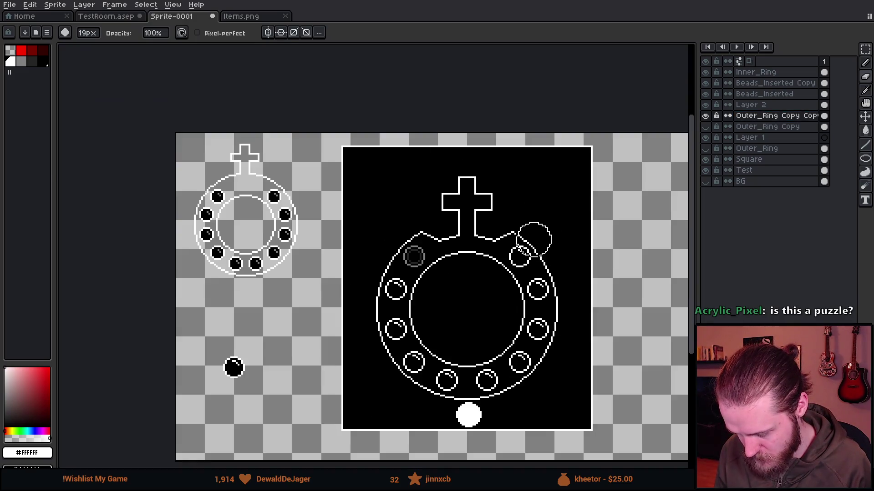
pyautogui.scroll(3, 429, 250)
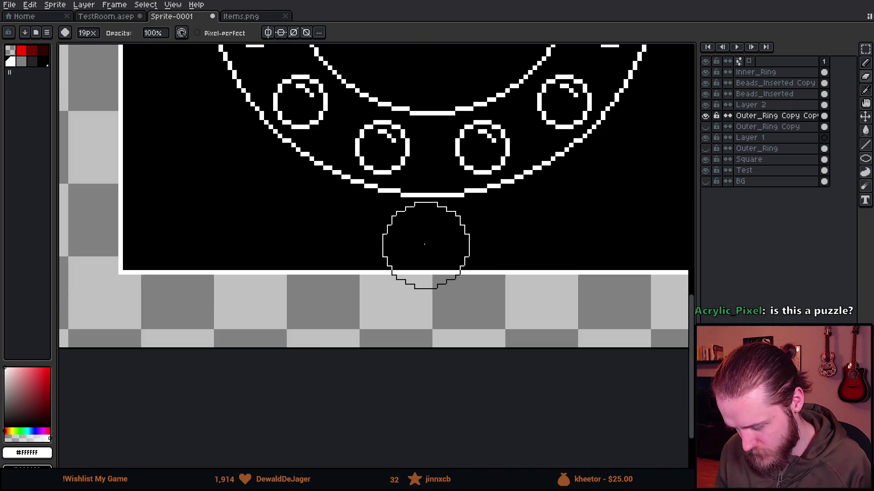
pyautogui.scroll(-4, 425, 244)
pyautogui.moveTo(504, 169); pyautogui.dragTo(479, 271)
pyautogui.scroll(1, 423, 226)
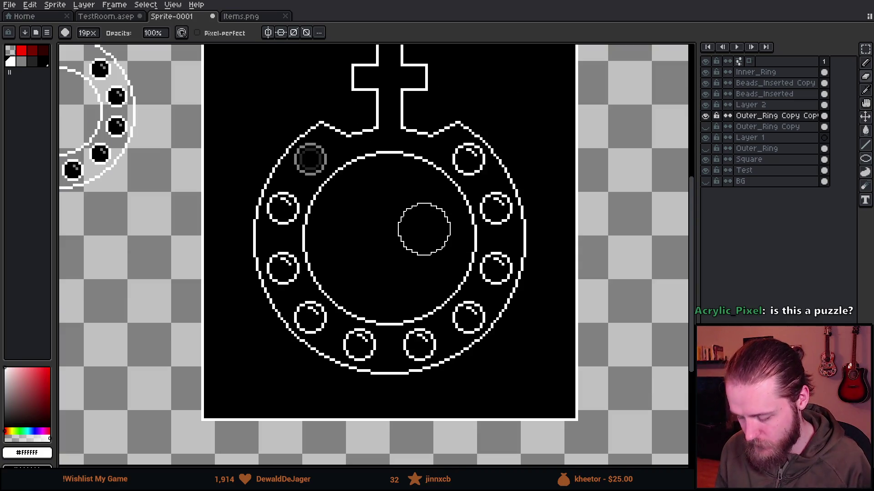
pyautogui.scroll(3, 426, 106)
pyautogui.click(704, 117)
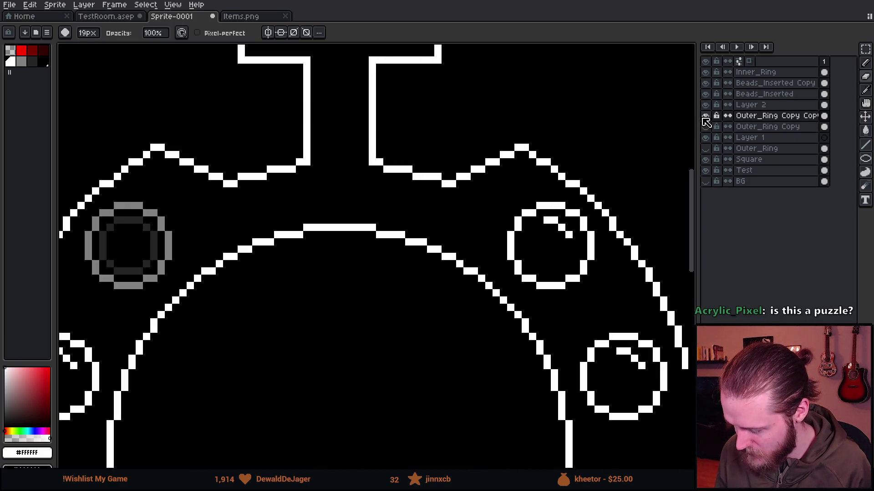
pyautogui.doubleClick(705, 118)
pyautogui.click(706, 119)
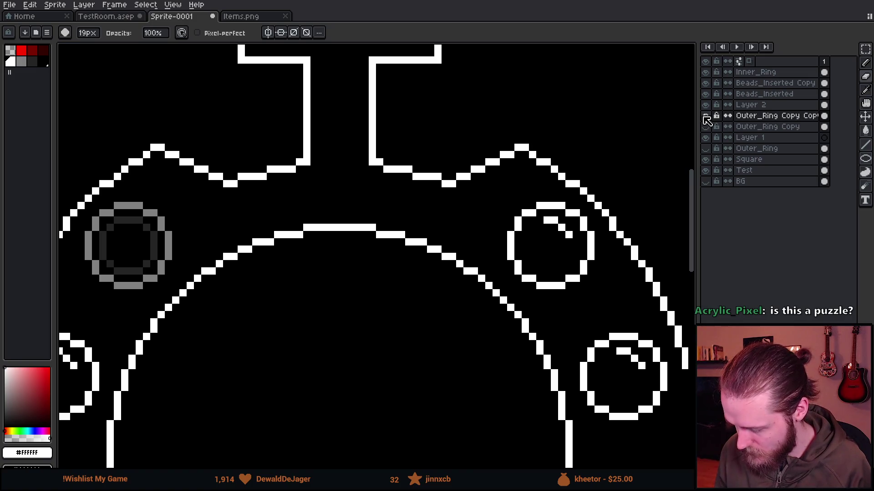
# Merge Layer 2 down into the notched outer ring layer.
pyautogui.click(746, 109)
pyautogui.rightClick(747, 109)
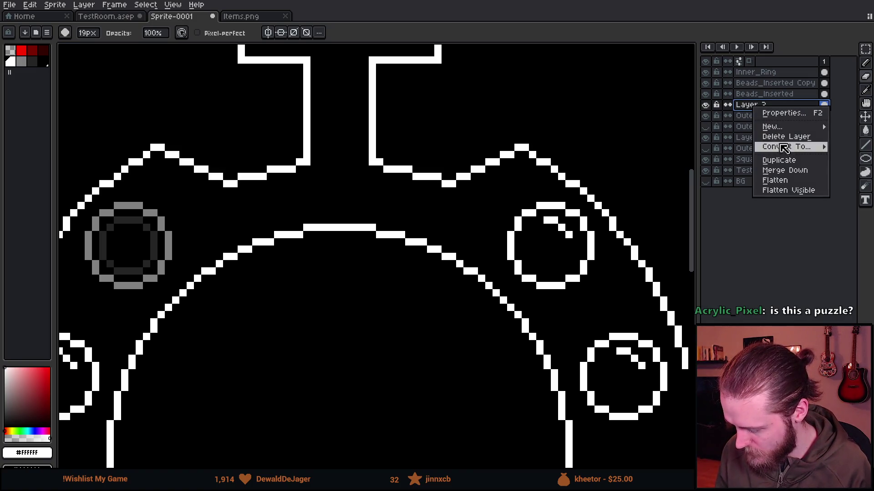
pyautogui.click(785, 165)
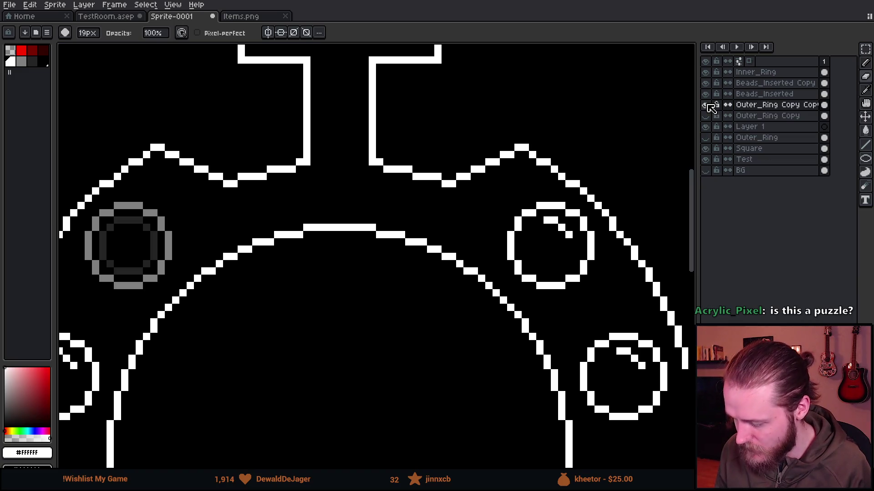
# With a 1px pencil, redraw the shoulder outline right of the cross stem to meet the ring.
pyautogui.scroll(-3, 444, 237)
pyautogui.scroll(2, 457, 229)
pyautogui.scroll(1, 458, 229)
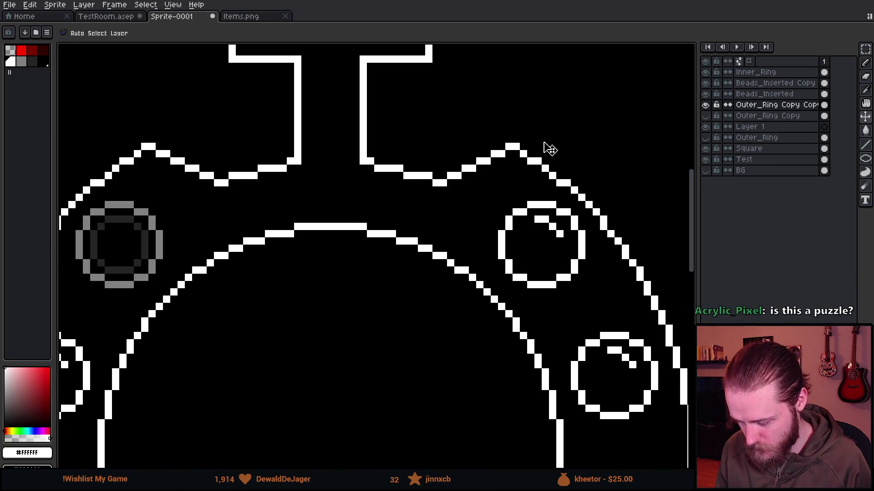
pyautogui.press('-')
pyautogui.press('-')
pyautogui.press('-')
pyautogui.press('-')
pyautogui.press('-')
pyautogui.press('-')
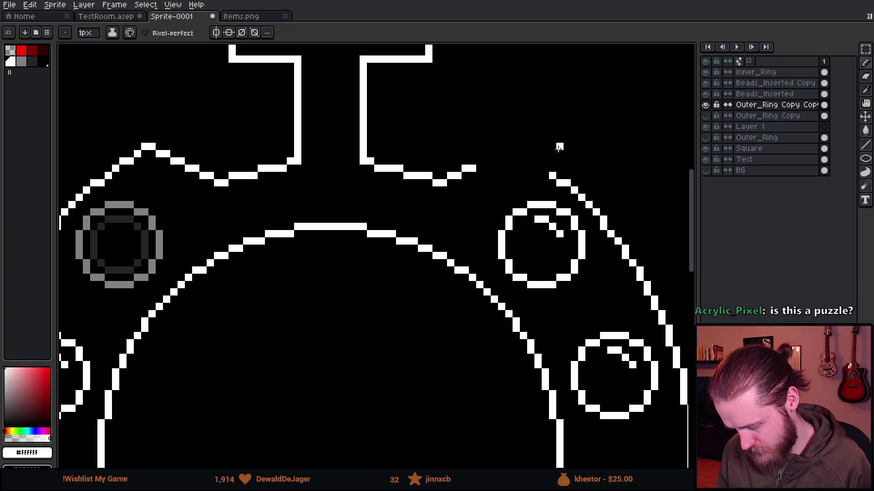
pyautogui.scroll(2, 558, 142)
pyautogui.moveTo(405, 176); pyautogui.dragTo(483, 165)
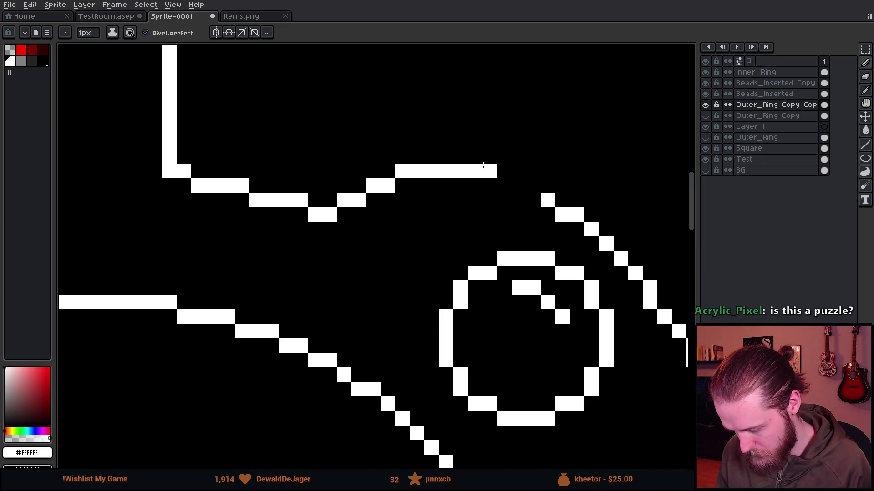
pyautogui.click(518, 186)
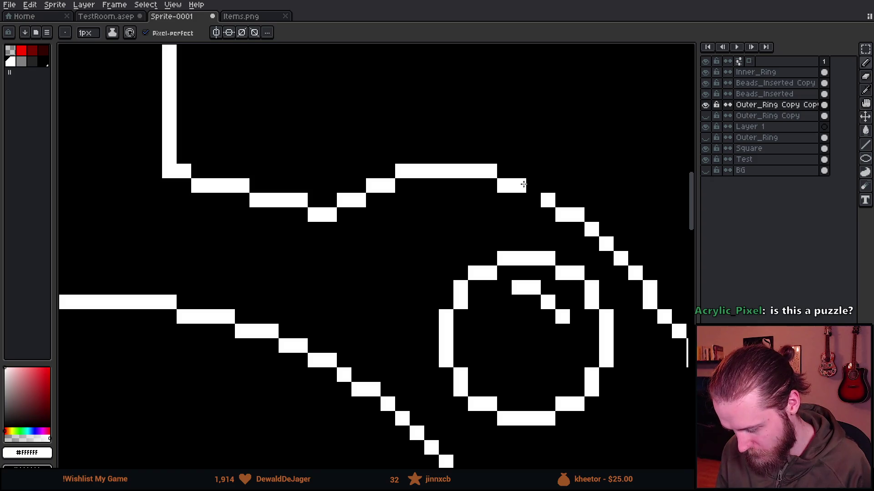
pyautogui.click(533, 185)
# Add a new Layer 2 above the ring layer.
pyautogui.scroll(-4, 533, 191)
pyautogui.scroll(-4, 609, 321)
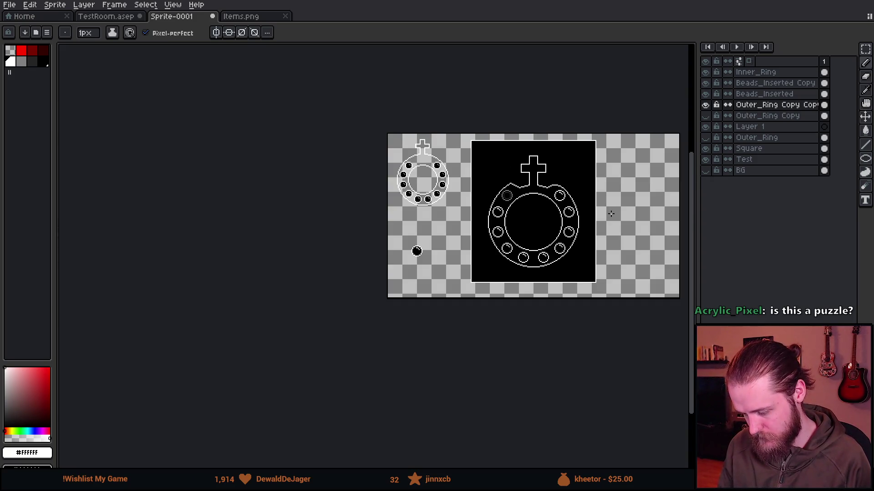
pyautogui.scroll(2, 593, 210)
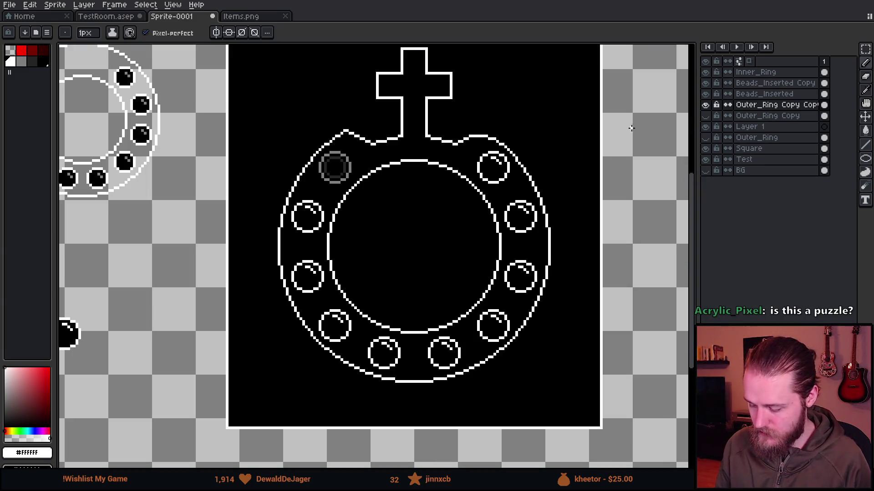
pyautogui.press('v')
pyautogui.hotkey('shift', 'n')
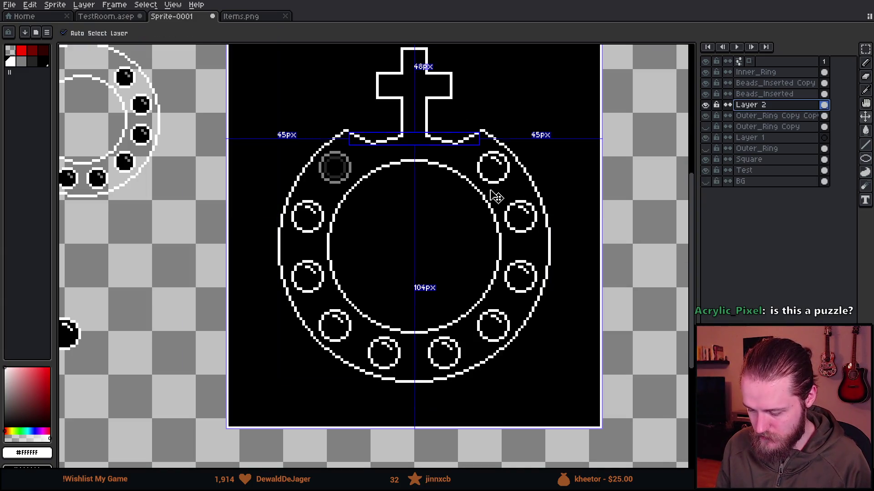
# Sketch arrow-shaped diagonal strokes at the right and left notches.
pyautogui.press('b')
pyautogui.scroll(3, 455, 132)
pyautogui.moveTo(470, 157)
pyautogui.mouseDown()
pyautogui.moveTo(476, 80)
pyautogui.moveTo(557, 119)
pyautogui.mouseUp()
pyautogui.scroll(-3, 557, 119)
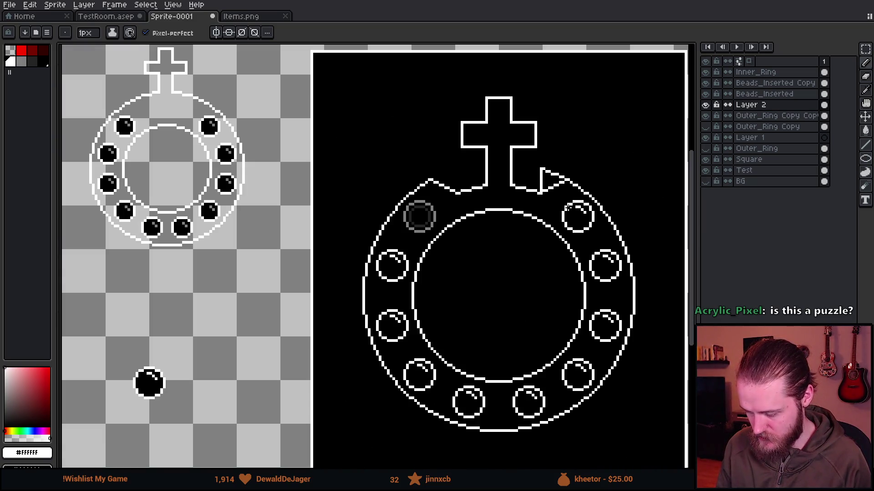
pyautogui.scroll(2, 458, 205)
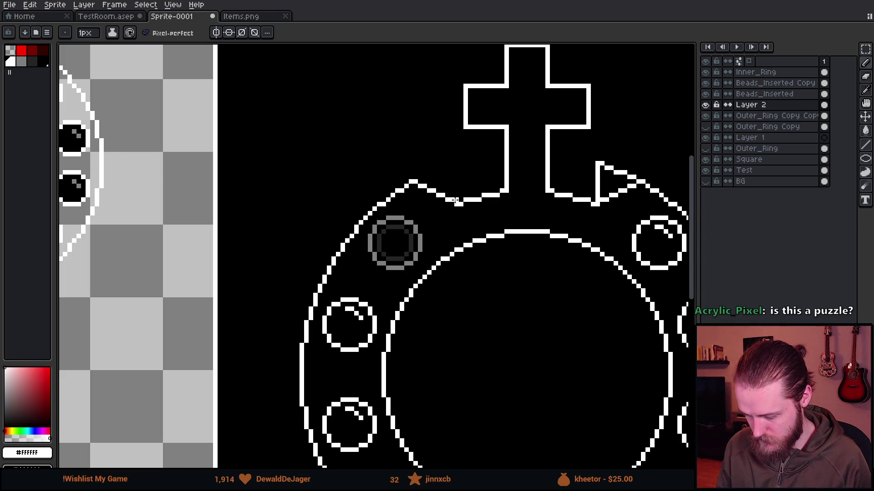
pyautogui.moveTo(456, 160); pyautogui.dragTo(407, 180)
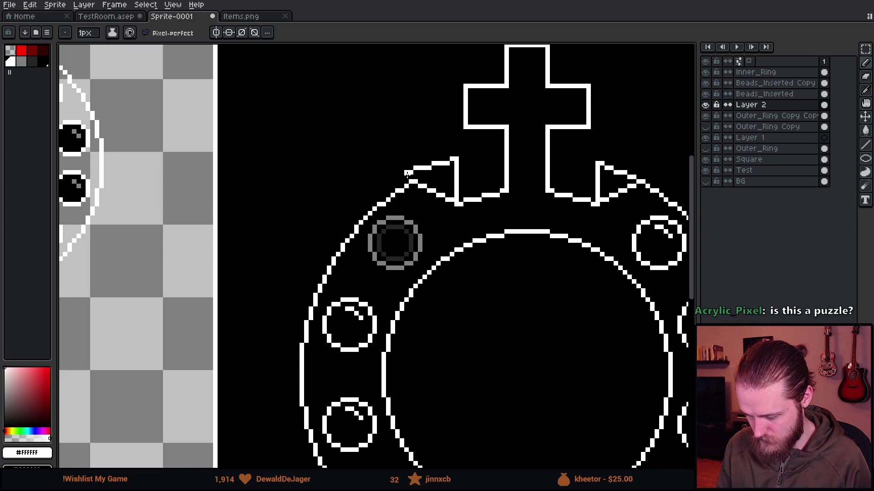
pyautogui.scroll(-5, 505, 259)
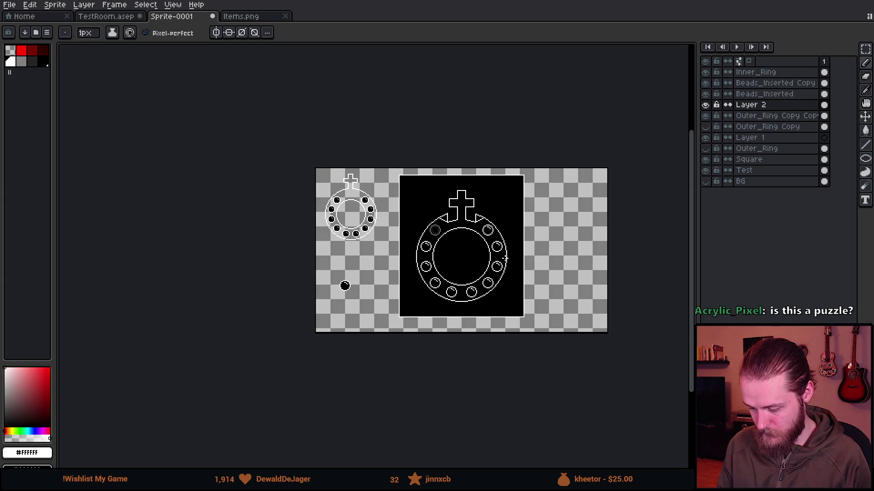
pyautogui.scroll(5, 499, 257)
# Draw pixels along the ring's upper outline beneath the cross.
pyautogui.press('ctrl')
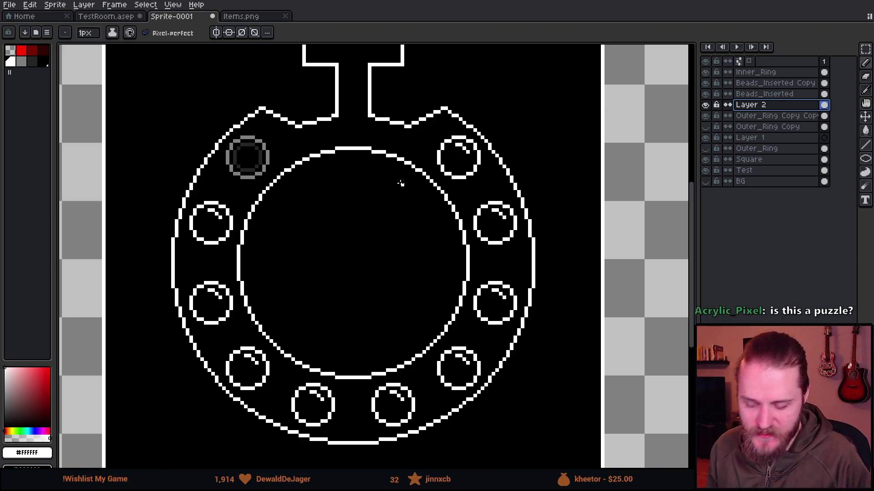
pyautogui.scroll(2, 367, 173)
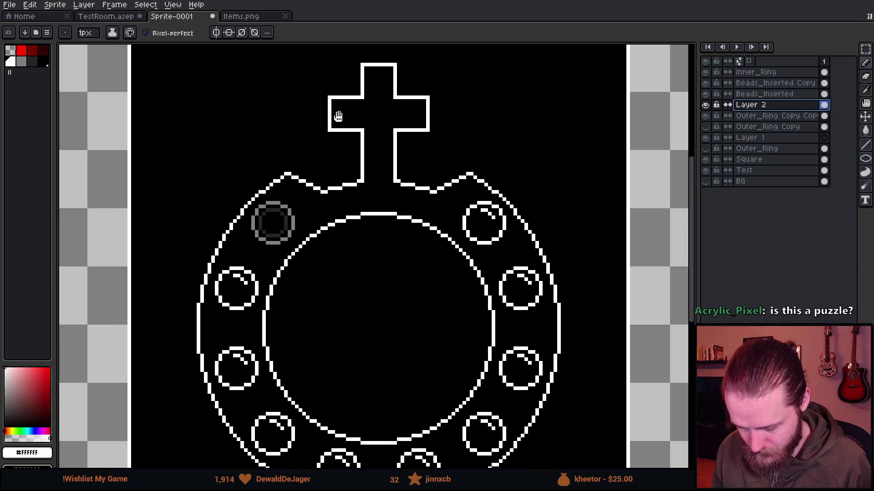
pyautogui.moveTo(338, 117); pyautogui.dragTo(346, 150)
pyautogui.scroll(-3, 385, 124)
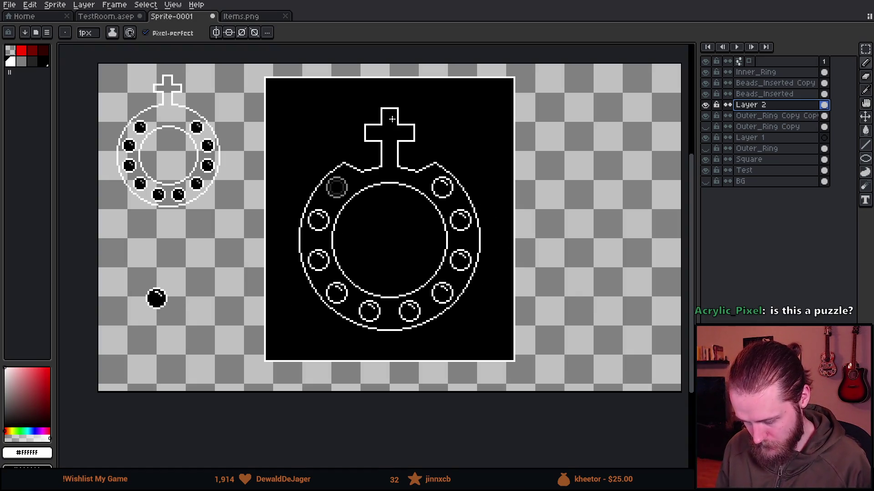
pyautogui.scroll(7, 348, 236)
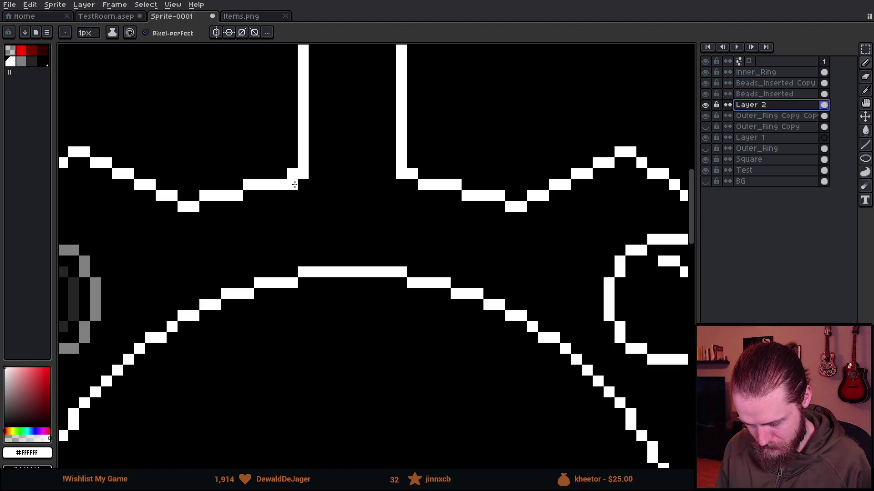
pyautogui.press('e')
pyautogui.press('b')
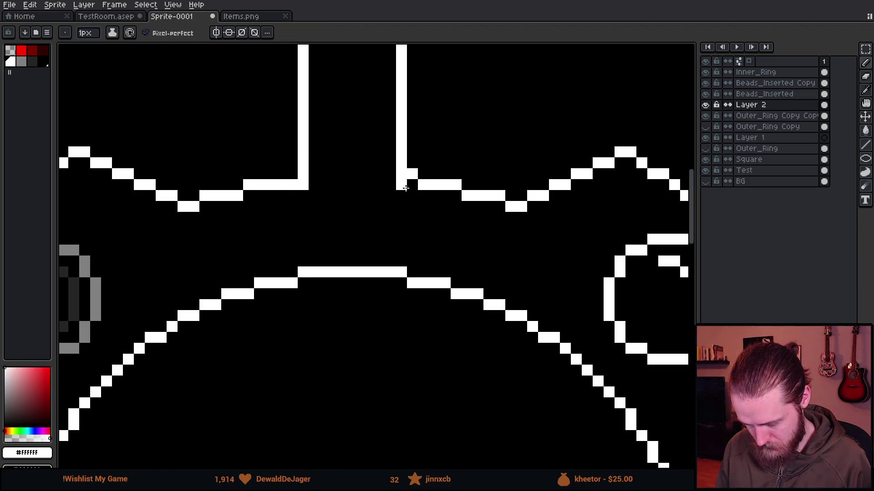
pyautogui.scroll(-7, 476, 263)
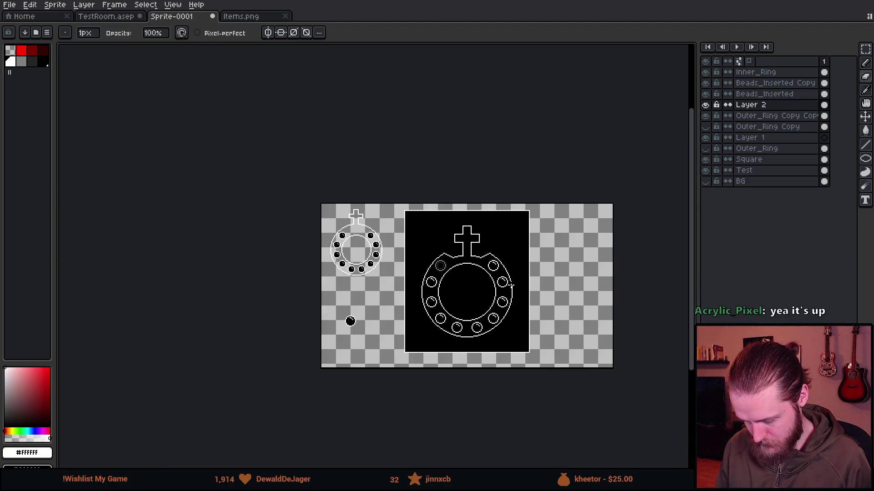
pyautogui.scroll(2, 511, 285)
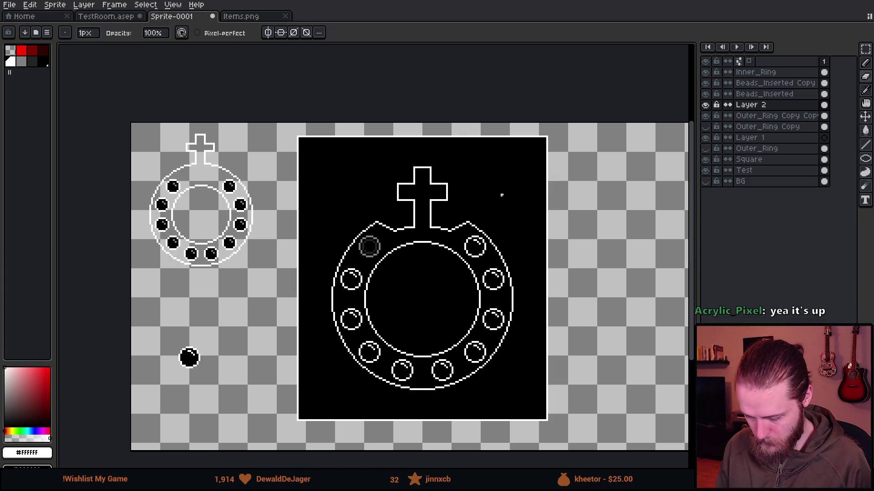
pyautogui.scroll(-2, 501, 195)
pyautogui.scroll(3, 489, 213)
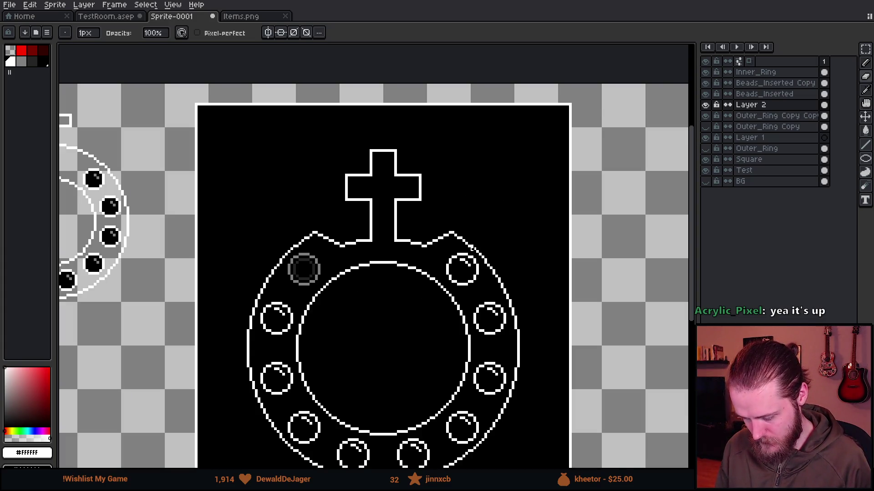
pyautogui.scroll(4, 471, 248)
pyautogui.moveTo(434, 228); pyautogui.dragTo(490, 224)
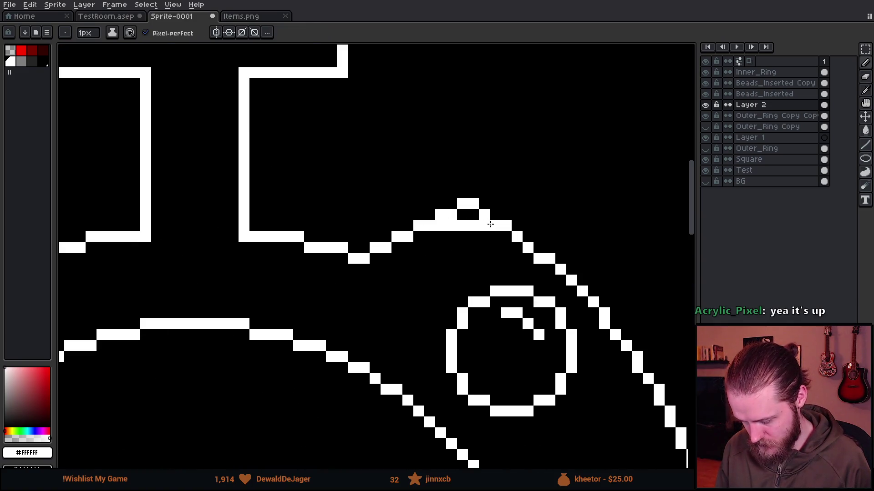
# Erase the stray pixel block above the outline and merge Layer 2 down into the ring layer.
pyautogui.press('e')
pyautogui.click(446, 214)
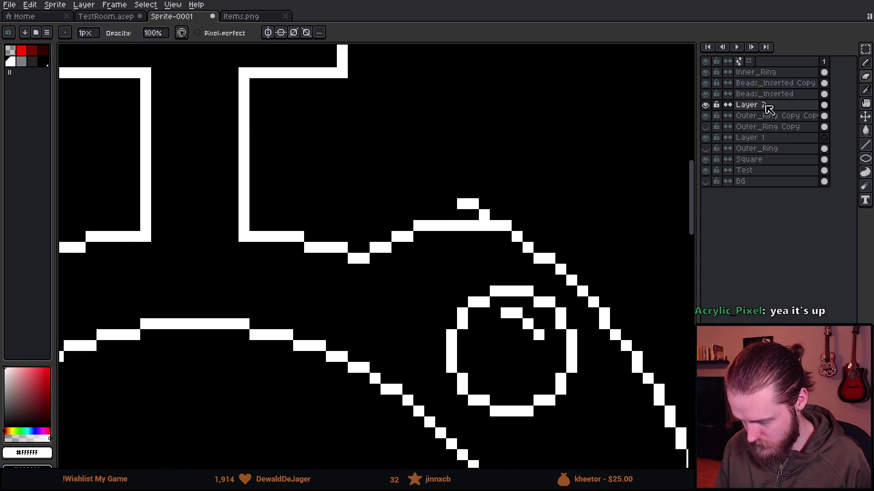
pyautogui.click(705, 105)
pyautogui.click(705, 105)
pyautogui.rightClick(748, 110)
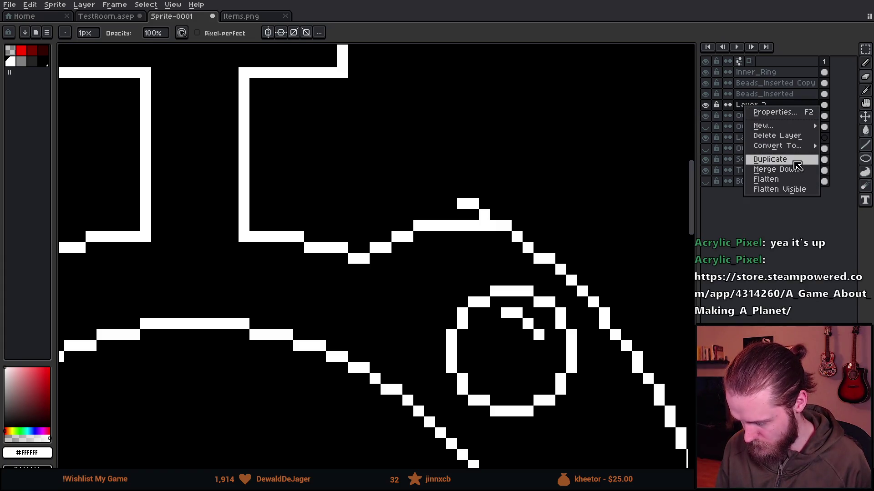
pyautogui.click(790, 181)
# Erase the leftover stray pixels near the outline.
pyautogui.moveTo(473, 215)
pyautogui.mouseDown()
pyautogui.moveTo(484, 203)
pyautogui.moveTo(484, 226)
pyautogui.mouseUp()
pyautogui.press('b')
pyautogui.scroll(-5, 515, 272)
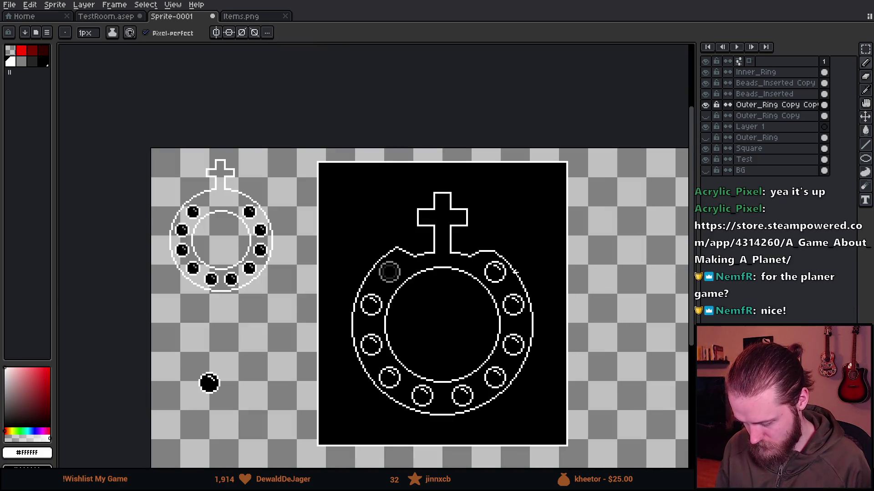
pyautogui.scroll(-2, 528, 264)
pyautogui.scroll(6, 514, 268)
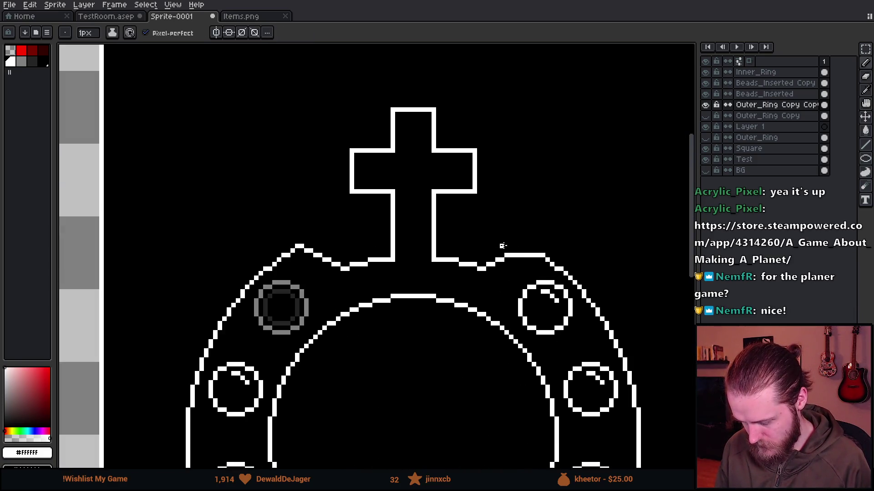
# With a 7px eraser, remove the outer ring's top arc on both sides of the cross.
pyautogui.press('e')
pyautogui.press('+')
pyautogui.press('+')
pyautogui.press('+')
pyautogui.moveTo(429, 253)
pyautogui.mouseDown()
pyautogui.moveTo(484, 220)
pyautogui.moveTo(504, 227)
pyautogui.mouseUp()
pyautogui.hscroll(-5, 318, 262)
pyautogui.scroll(-1, 318, 262)
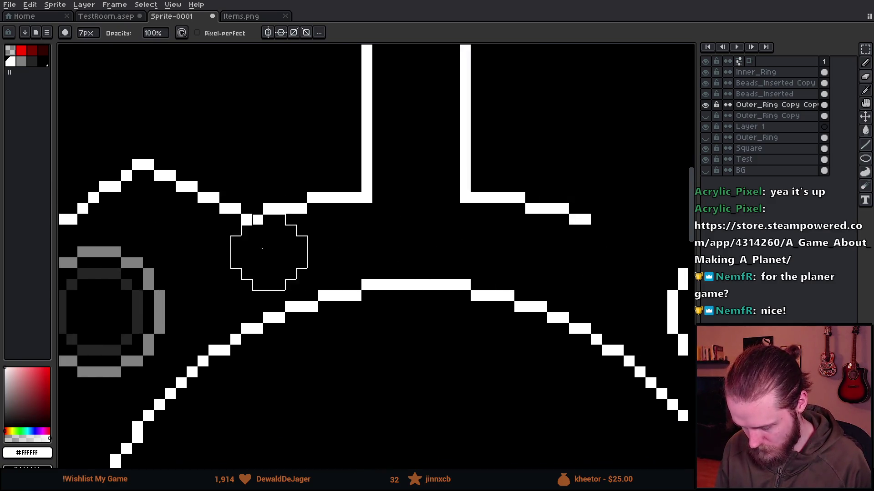
pyautogui.moveTo(216, 219)
pyautogui.mouseDown()
pyautogui.moveTo(170, 162)
pyautogui.moveTo(155, 169)
pyautogui.mouseUp()
pyautogui.hscroll(-3, 220, 170)
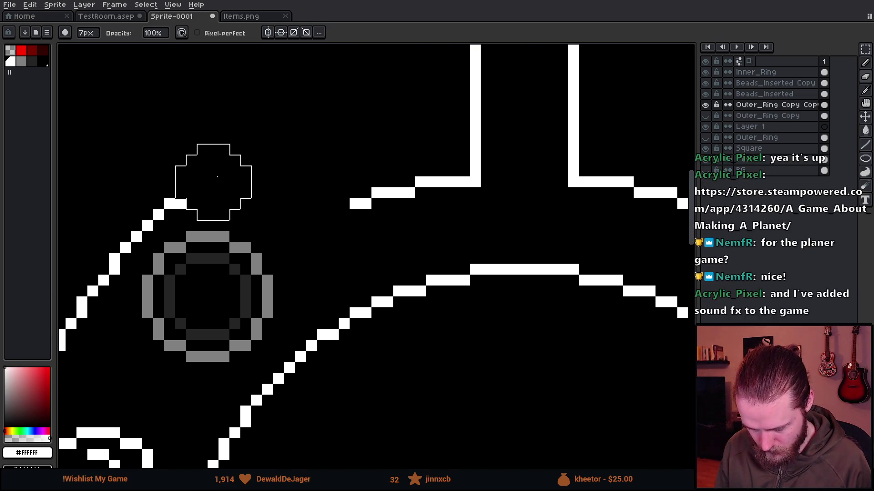
pyautogui.scroll(-3, 363, 174)
pyautogui.scroll(1, 445, 149)
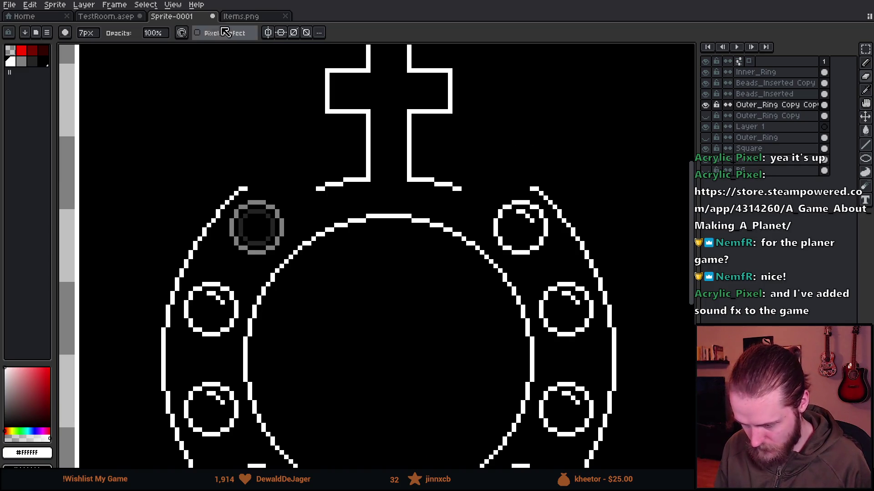
# With vertical symmetry and the Line tool, draw a line beside the cross base and bend it into mirrored spikes.
pyautogui.click(273, 33)
pyautogui.click(866, 145)
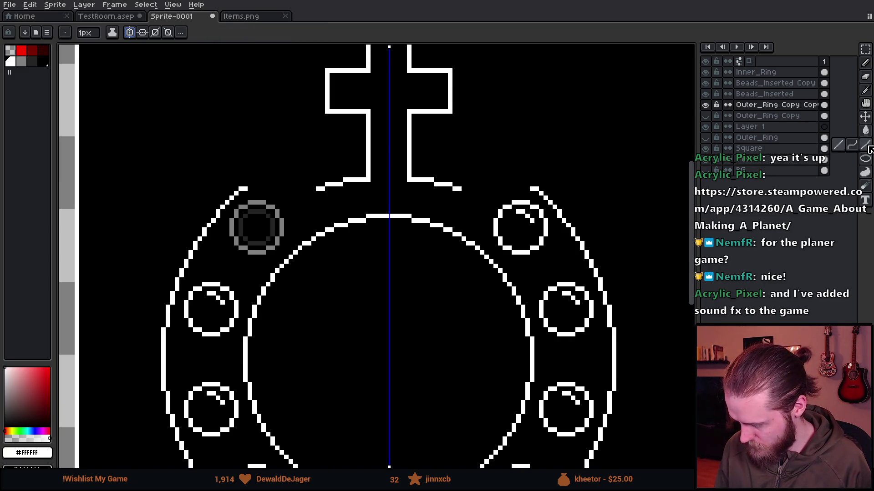
pyautogui.scroll(1, 414, 201)
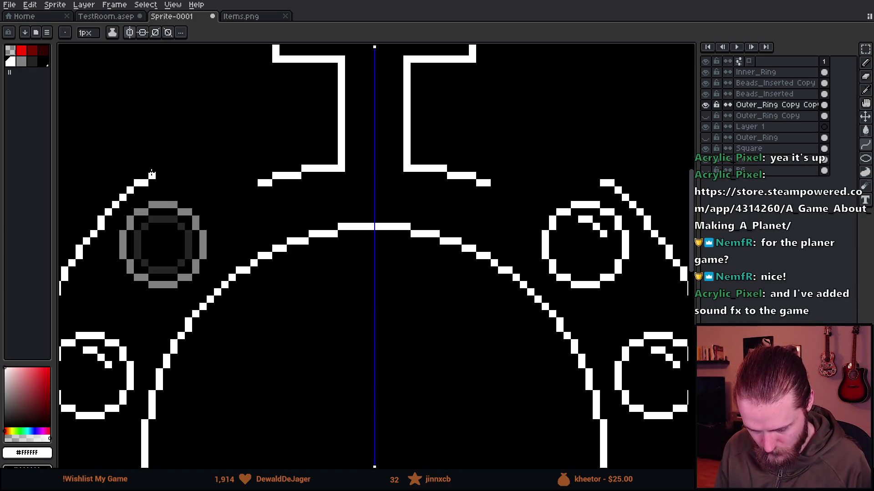
pyautogui.moveTo(152, 175); pyautogui.dragTo(248, 175)
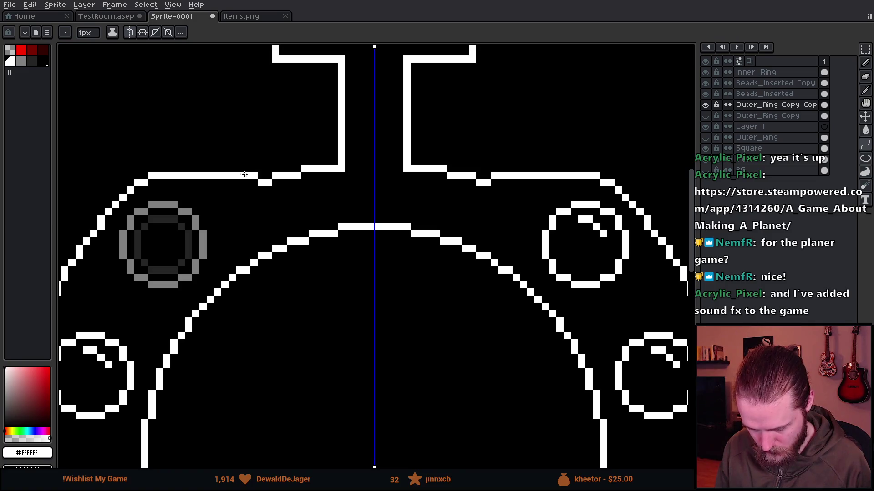
pyautogui.scroll(-3, 206, 164)
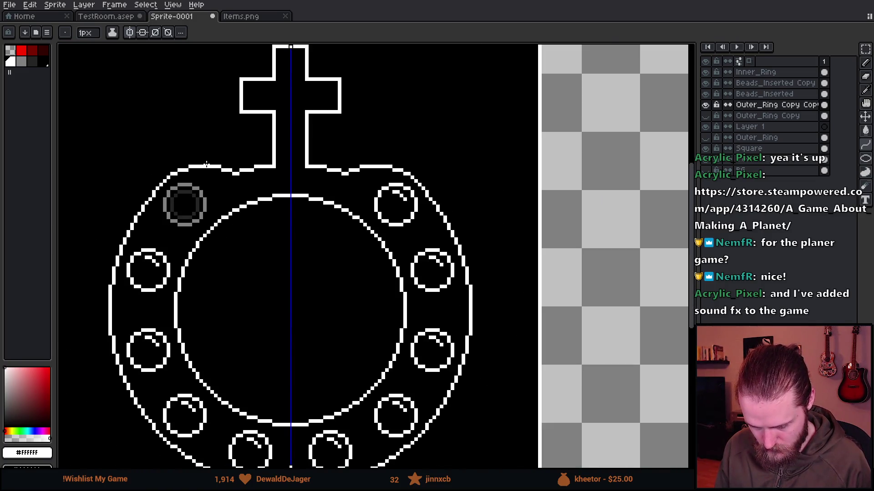
pyautogui.moveTo(208, 163); pyautogui.dragTo(206, 161)
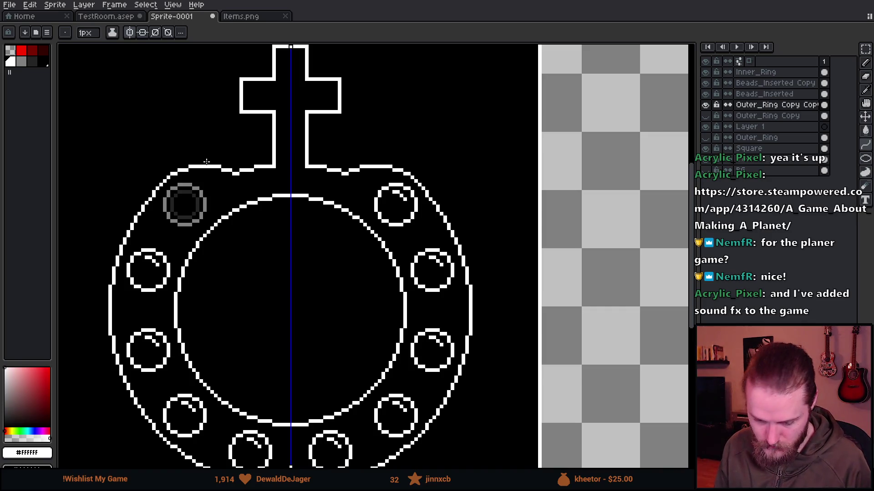
pyautogui.scroll(-2, 206, 162)
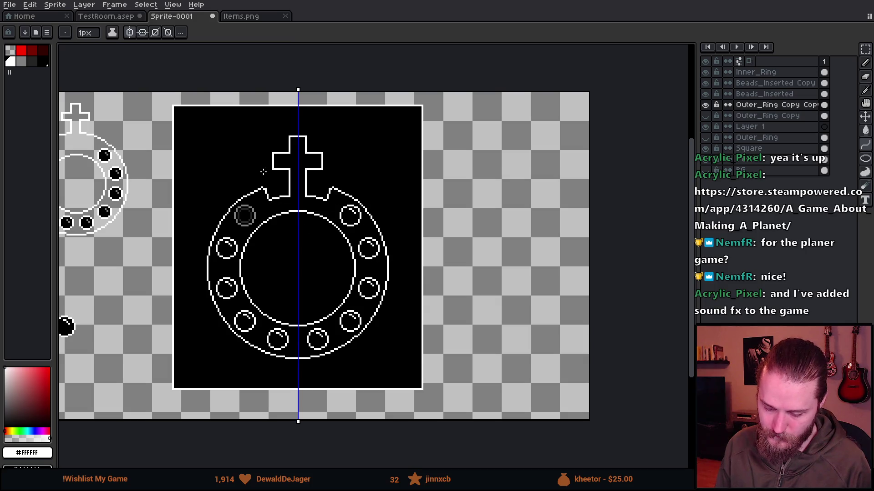
pyautogui.moveTo(261, 168); pyautogui.dragTo(198, 154)
# Try sharper spikes and a short mirrored stroke, undoing both.
pyautogui.moveTo(191, 140); pyautogui.dragTo(209, 102)
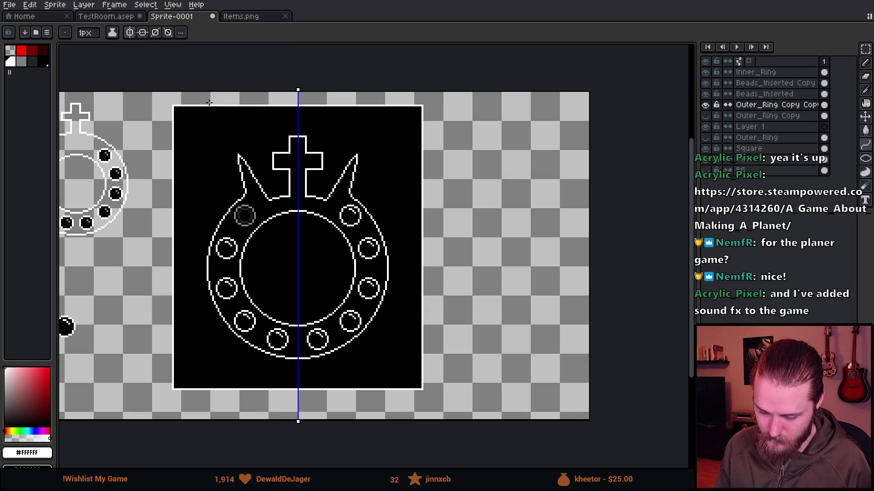
pyautogui.scroll(1, 222, 225)
pyautogui.hotkey('ctrl', 'z')
pyautogui.scroll(2, 279, 191)
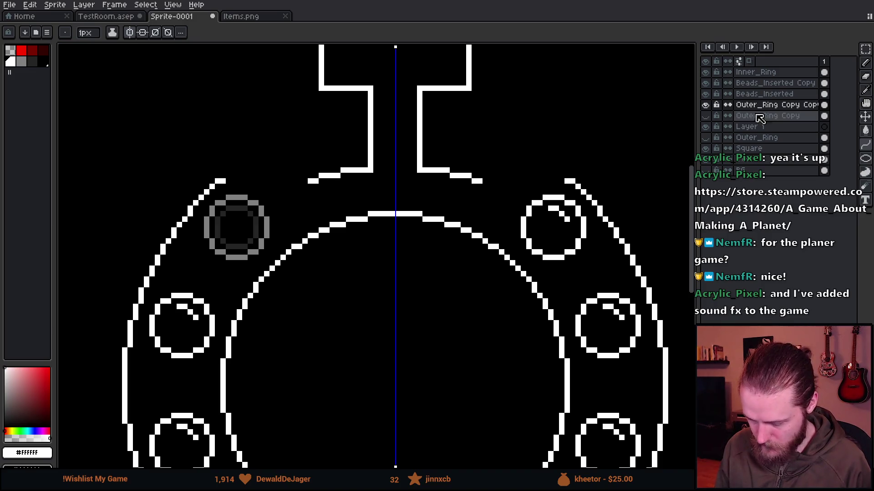
pyautogui.scroll(1, 360, 193)
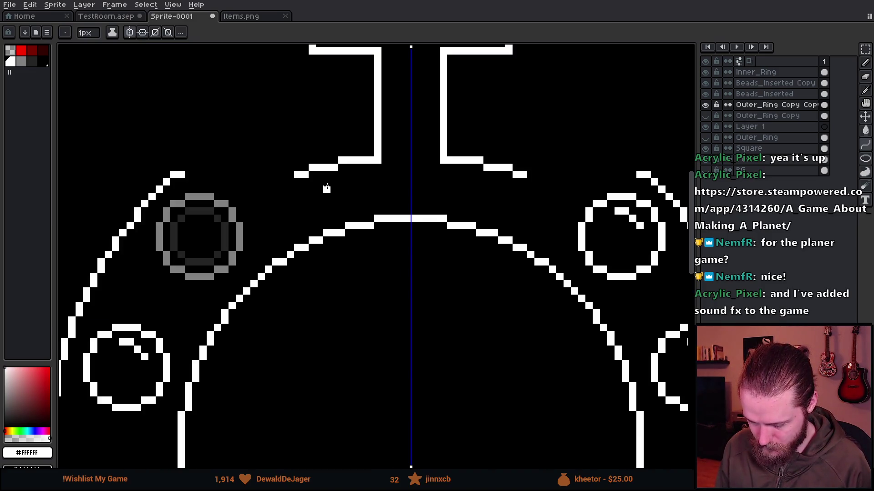
pyautogui.scroll(1, 305, 182)
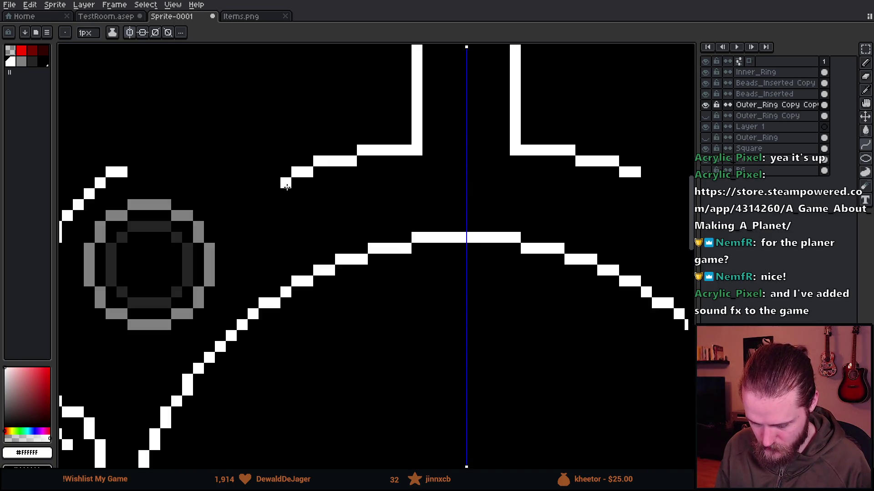
pyautogui.moveTo(286, 183); pyautogui.dragTo(253, 205)
pyautogui.hotkey('ctrl', 'z')
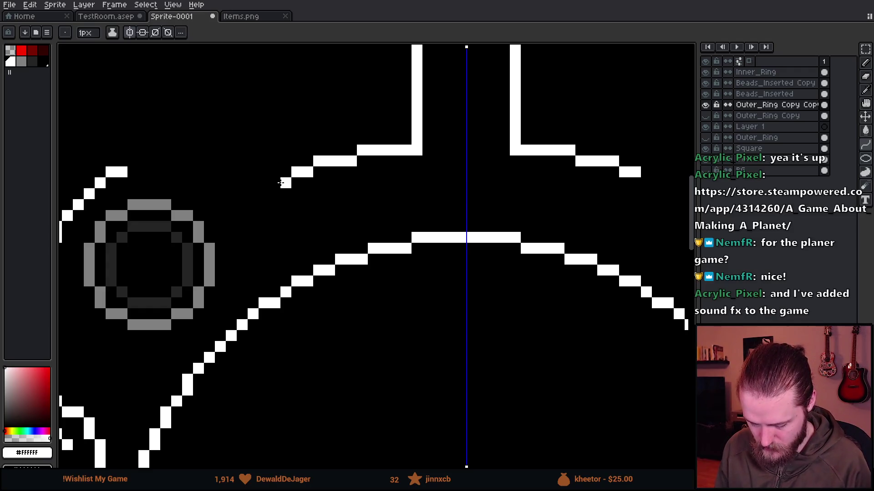
# With the pencil, draw mirrored strokes sloping down and outward from the cross base.
pyautogui.press('b')
pyautogui.moveTo(280, 182); pyautogui.dragTo(237, 204)
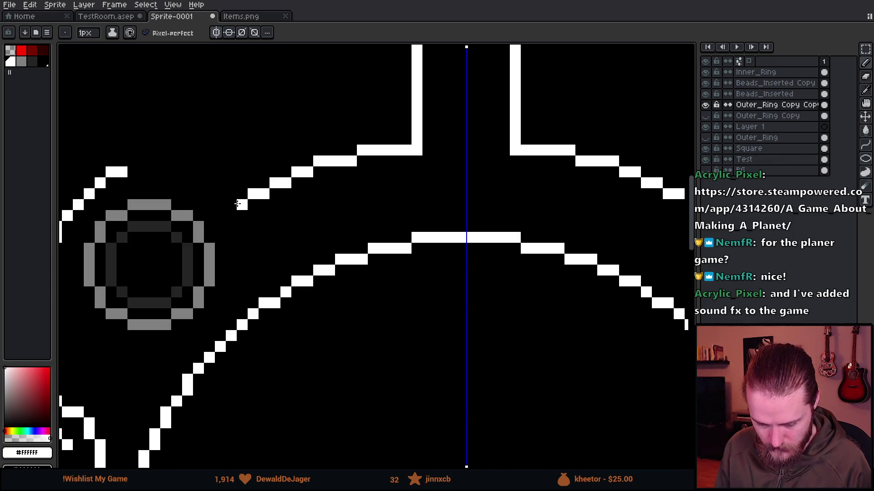
pyautogui.moveTo(237, 204); pyautogui.dragTo(231, 204)
pyautogui.scroll(-3, 231, 204)
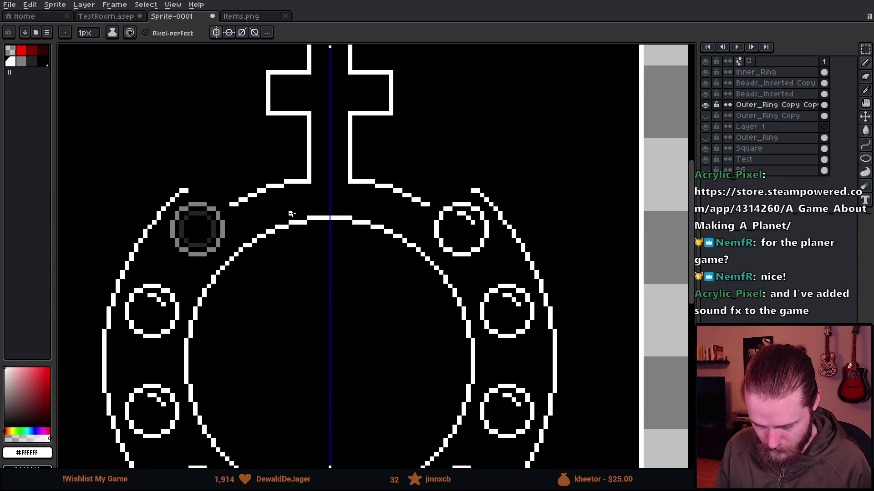
pyautogui.scroll(-2, 291, 213)
pyautogui.scroll(4, 276, 208)
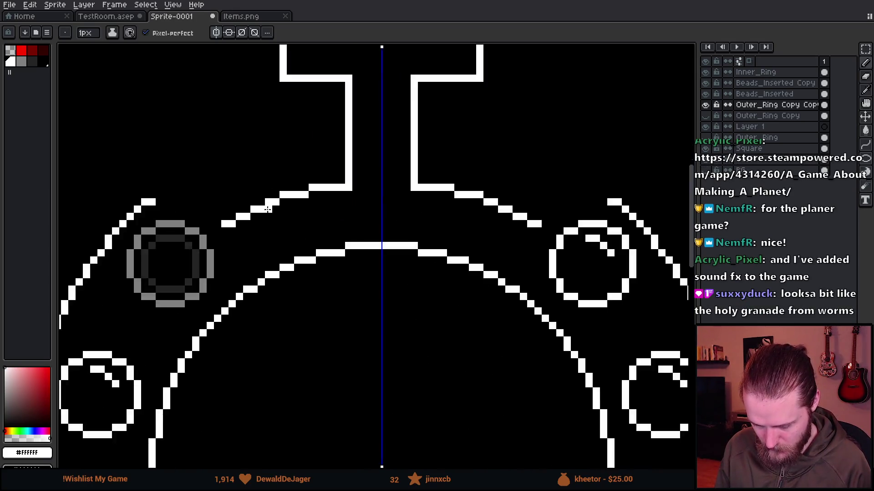
# Try a straight line joining the stroke to the ring, then undo it.
pyautogui.press('l')
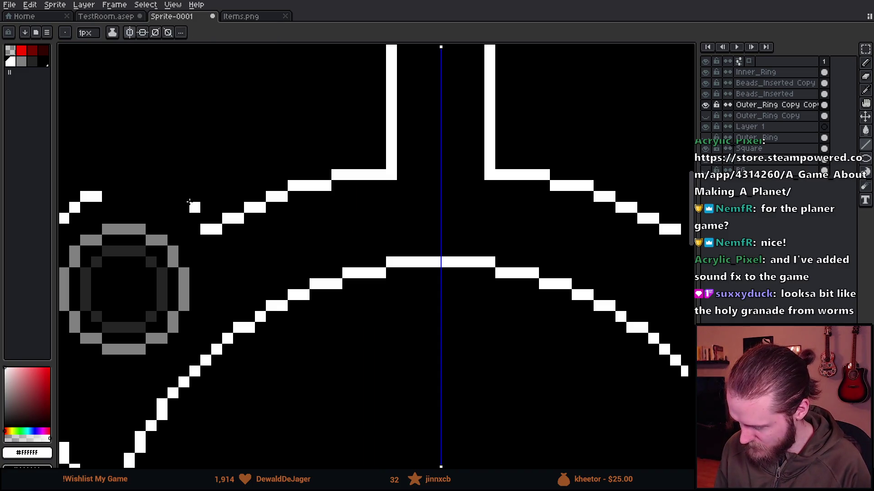
pyautogui.moveTo(96, 199)
pyautogui.mouseDown()
pyautogui.moveTo(204, 219)
pyautogui.moveTo(209, 233)
pyautogui.mouseUp()
pyautogui.scroll(-3, 286, 237)
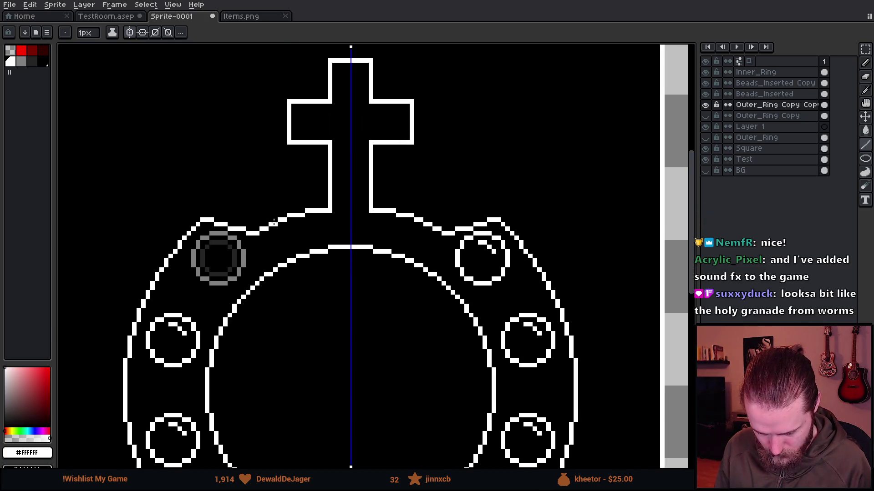
pyautogui.hotkey('ctrl', 'z')
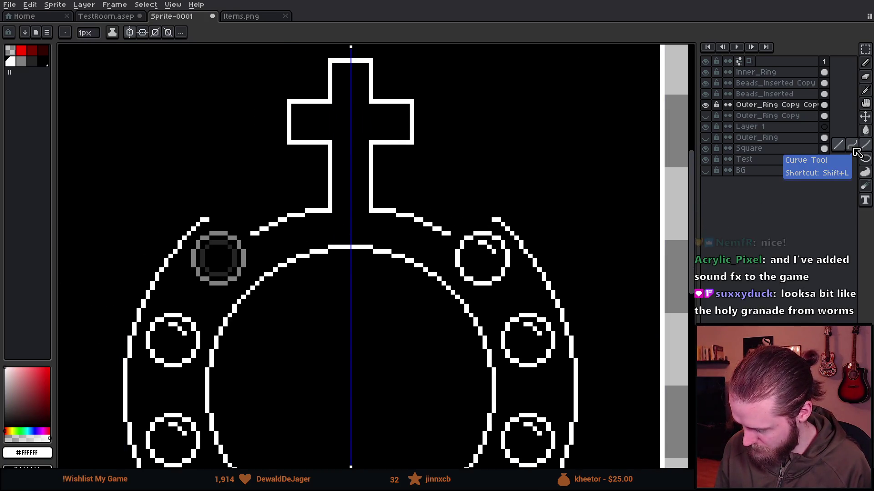
pyautogui.click(857, 152)
pyautogui.scroll(3, 224, 219)
pyautogui.moveTo(188, 220); pyautogui.dragTo(290, 251)
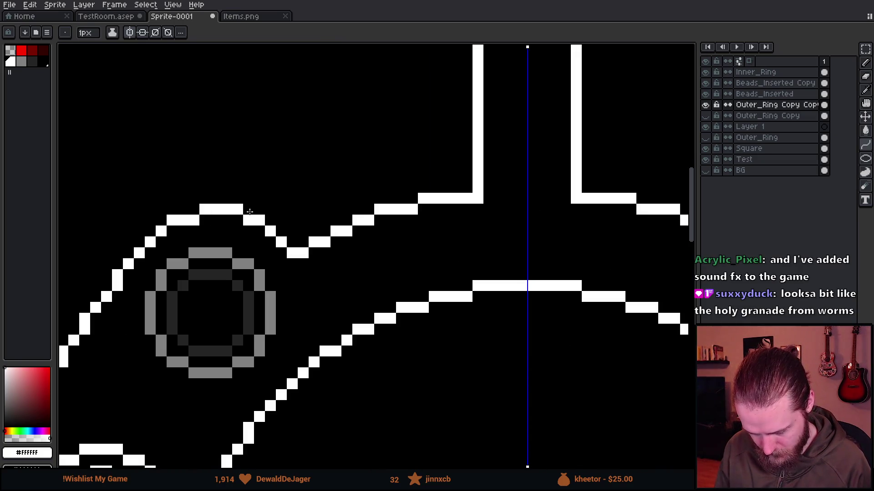
pyautogui.scroll(-5, 244, 219)
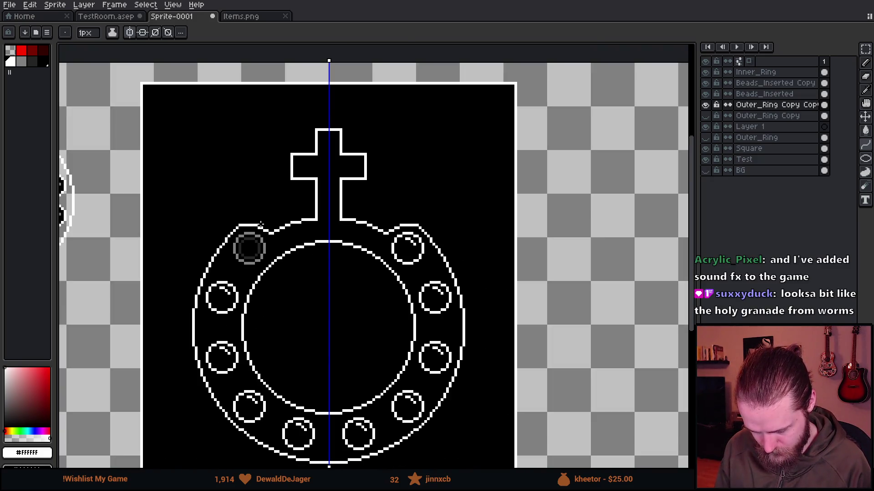
pyautogui.scroll(-1, 330, 277)
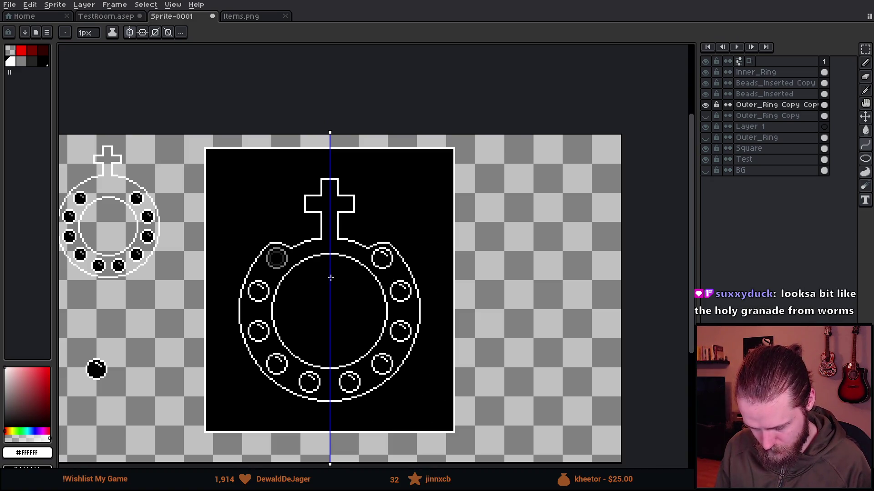
pyautogui.scroll(-1, 330, 278)
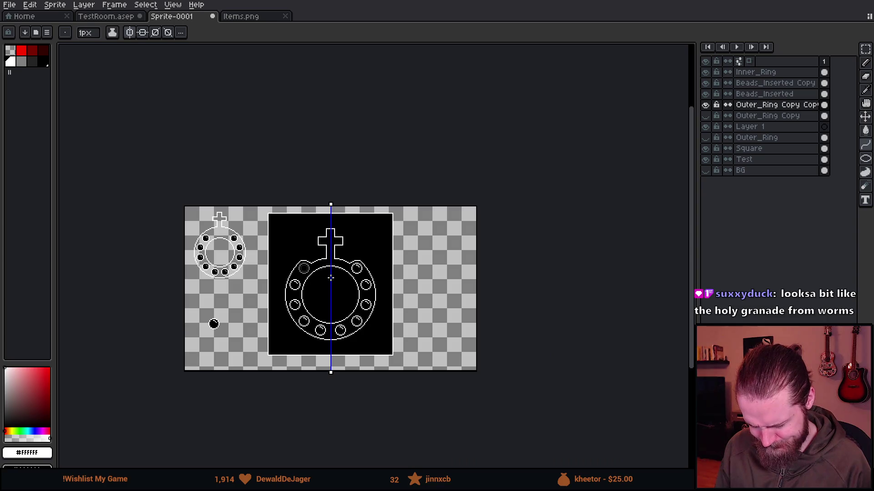
pyautogui.scroll(2, 331, 278)
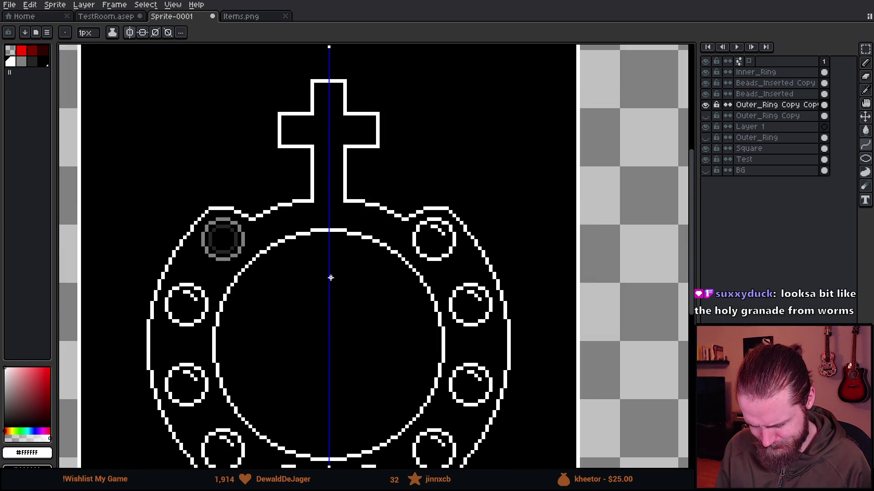
pyautogui.scroll(-1, 330, 278)
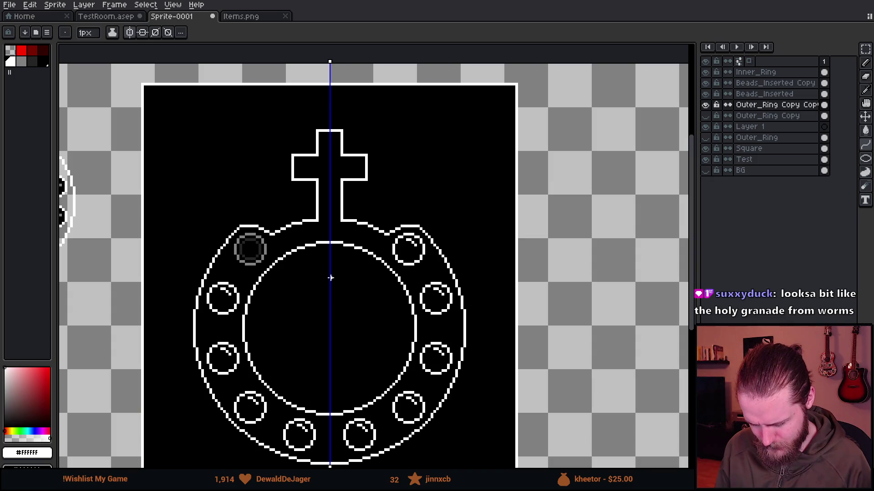
pyautogui.press('v')
pyautogui.scroll(1, 277, 239)
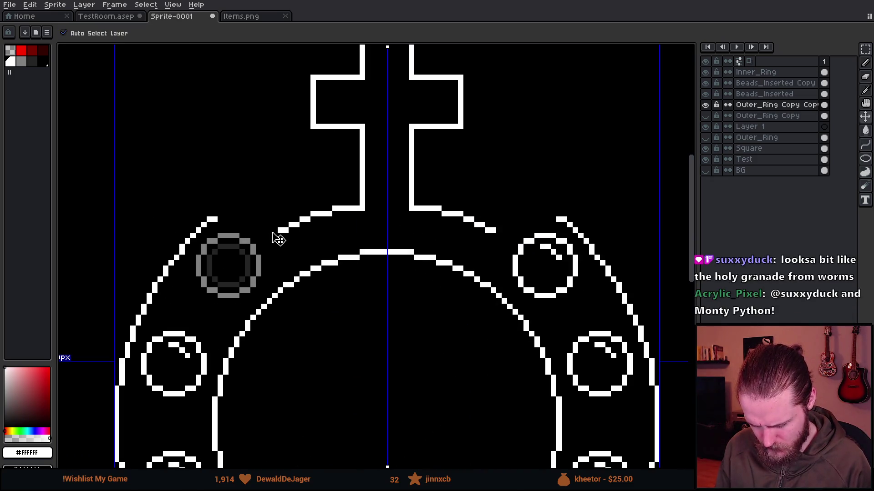
# Move the ring's upper arc so it reconnects with the cross base.
pyautogui.press('b')
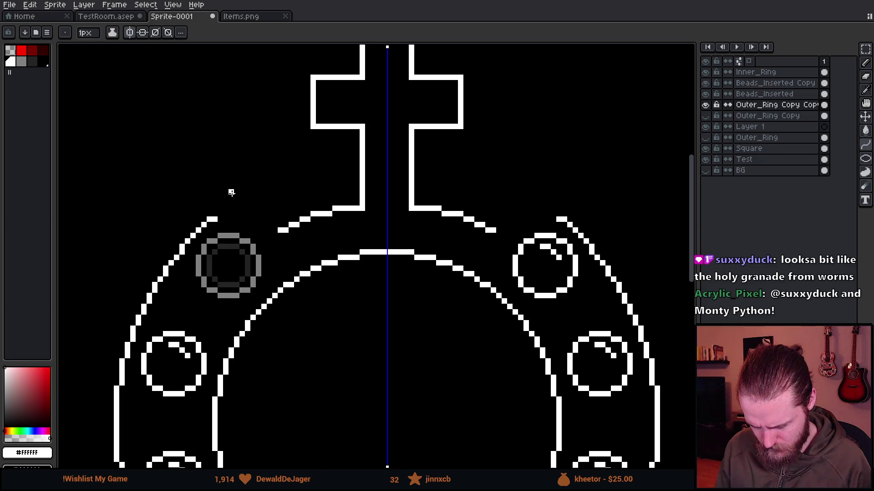
pyautogui.press('v')
pyautogui.moveTo(231, 193)
pyautogui.mouseDown()
pyautogui.moveTo(241, 201)
pyautogui.moveTo(326, 188)
pyautogui.mouseUp()
pyautogui.press('b')
pyautogui.scroll(-1, 323, 186)
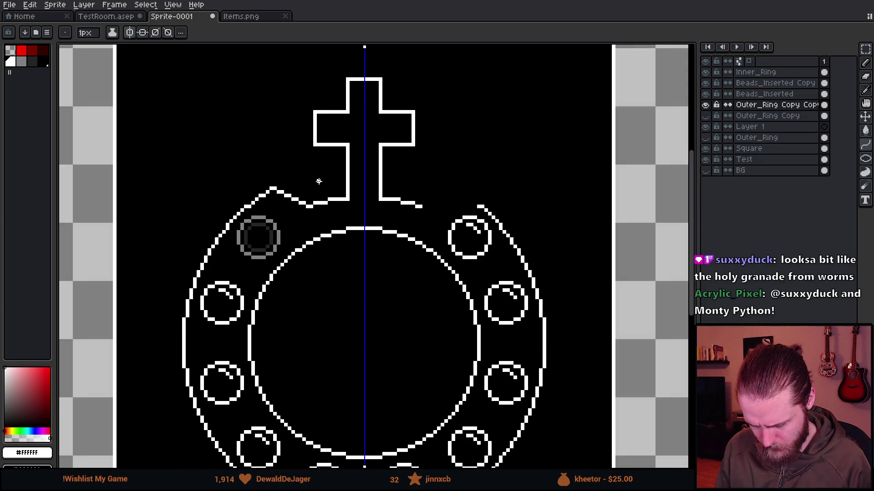
pyautogui.scroll(-2, 318, 181)
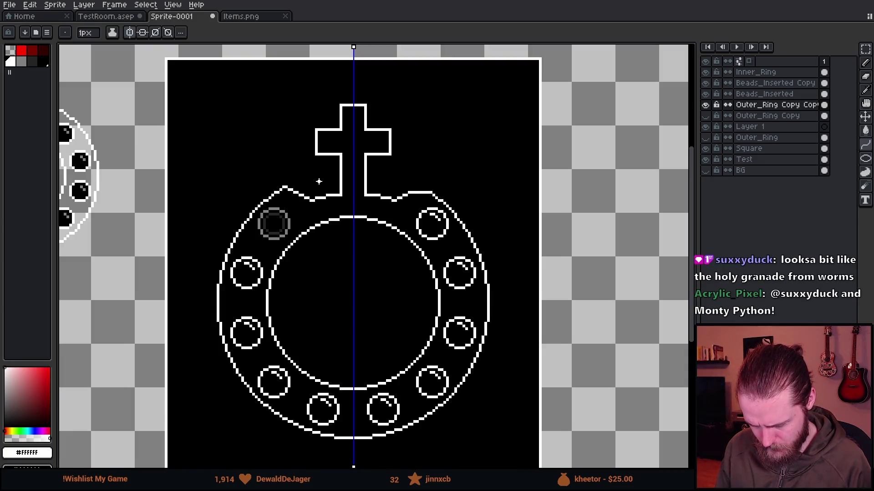
pyautogui.scroll(3, 319, 181)
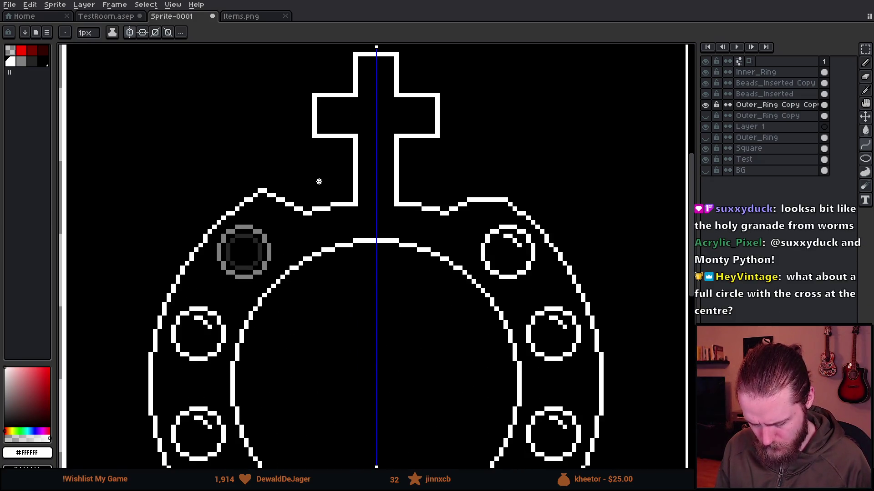
# Cut the V-shaped arc piece onto a new Layer 2 and reselect Outer_Ring Copy Copy.
pyautogui.press('v')
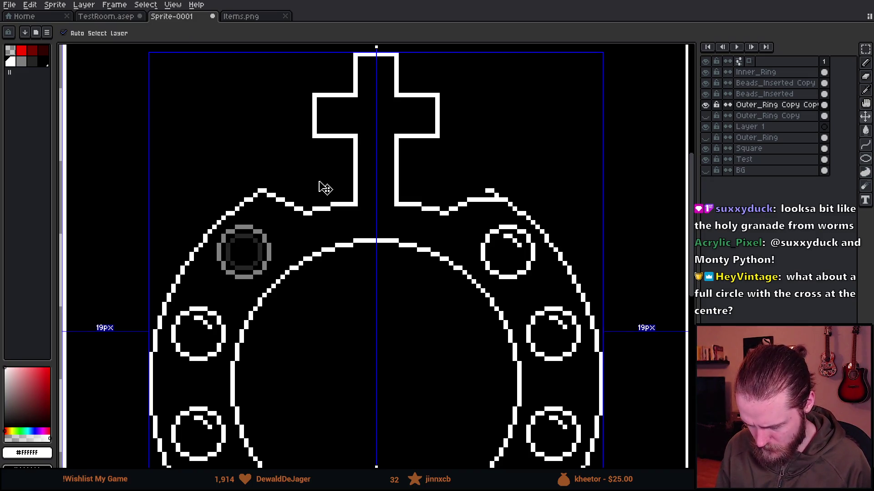
pyautogui.hotkey('ctrl', 'j')
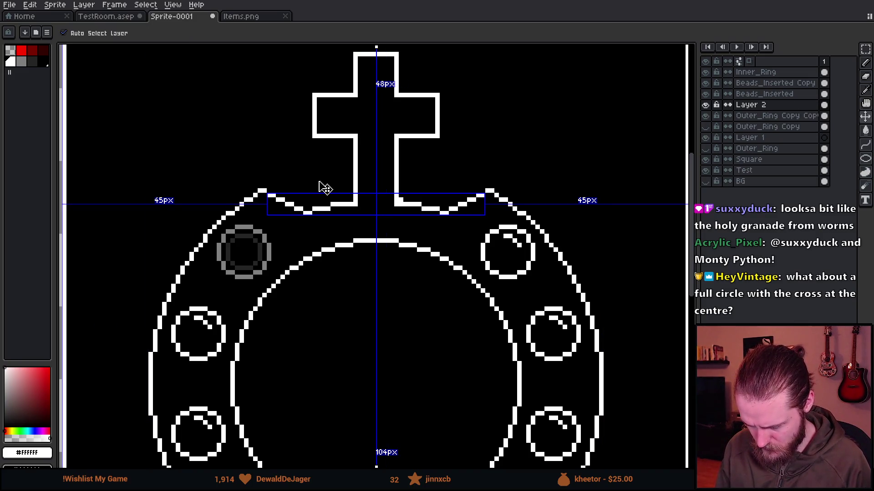
pyautogui.hotkey('alt', 'Down')
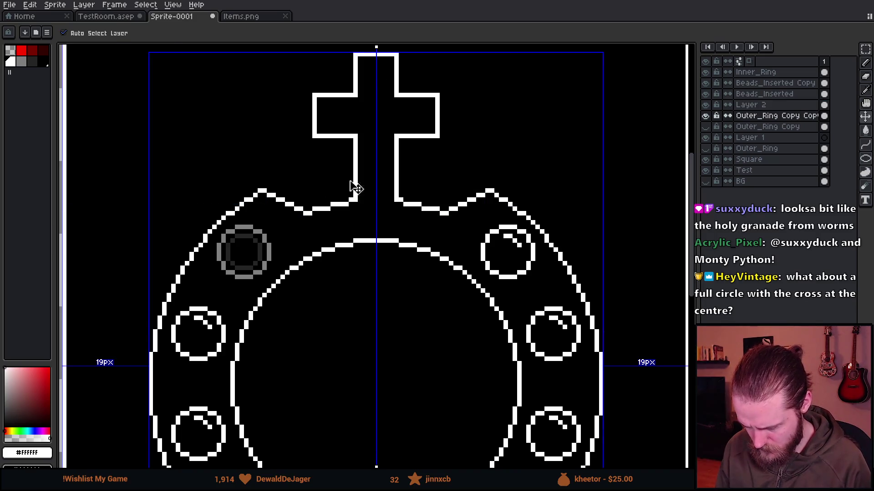
pyautogui.press('b')
pyautogui.scroll(-1, 421, 185)
pyautogui.scroll(3, 226, 210)
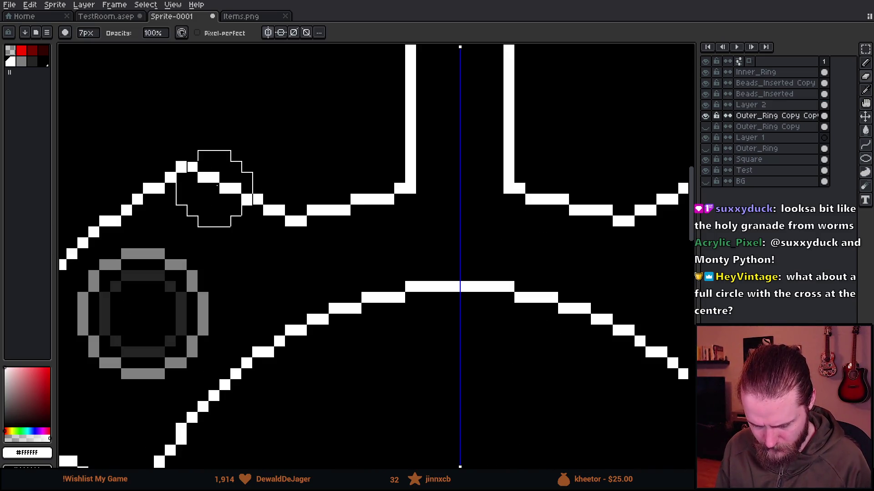
# Delete Layer 2, then undo to restore it along with the previous arc edit.
pyautogui.click(759, 106)
pyautogui.rightClick(758, 99)
pyautogui.click(762, 108)
pyautogui.rightClick(762, 108)
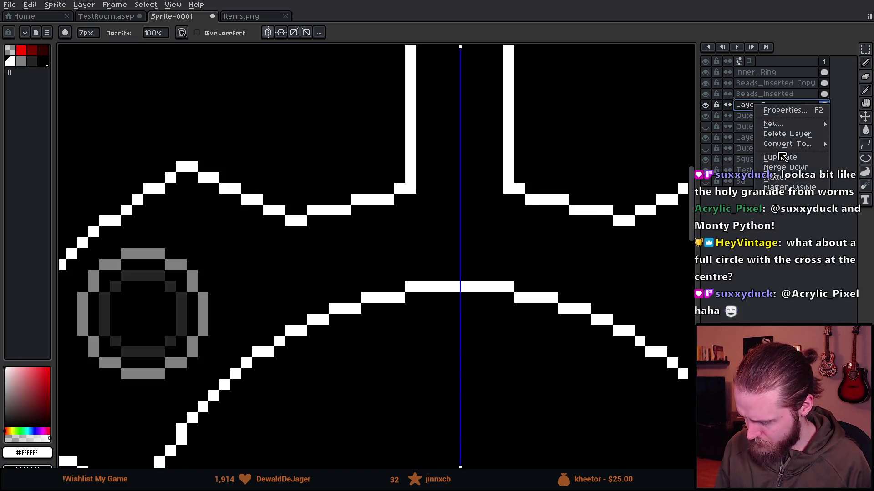
pyautogui.click(803, 174)
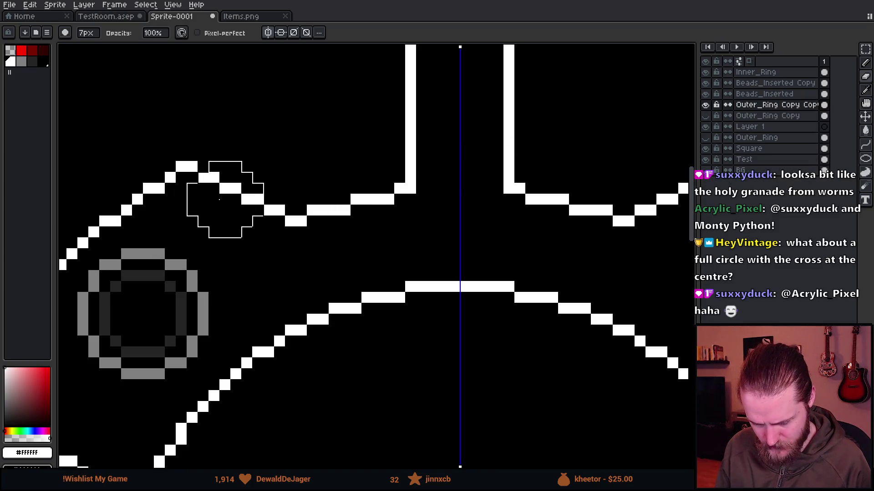
pyautogui.press('v')
pyautogui.press('b')
pyautogui.hotkey('ctrl', 'z')
pyautogui.hotkey('ctrl', 'z')
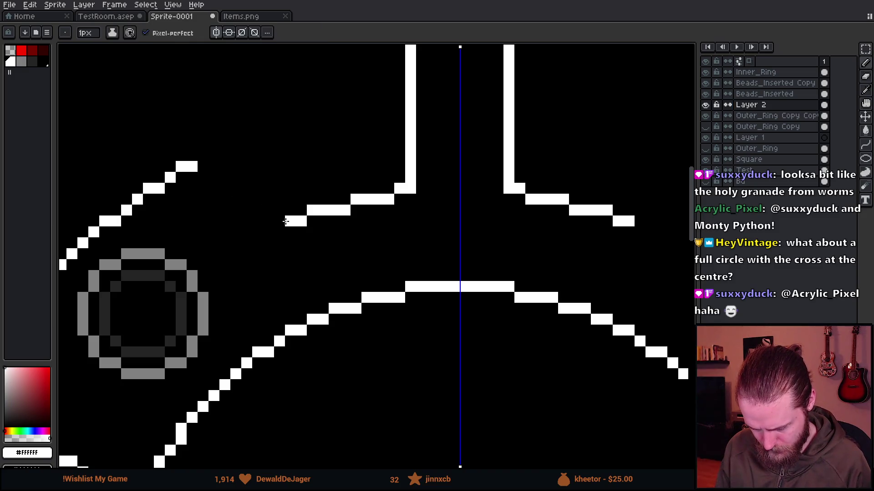
# Draw mirrored raised shoulders up from the arc ends and add pixel steps at the cross base.
pyautogui.moveTo(279, 216); pyautogui.dragTo(225, 155)
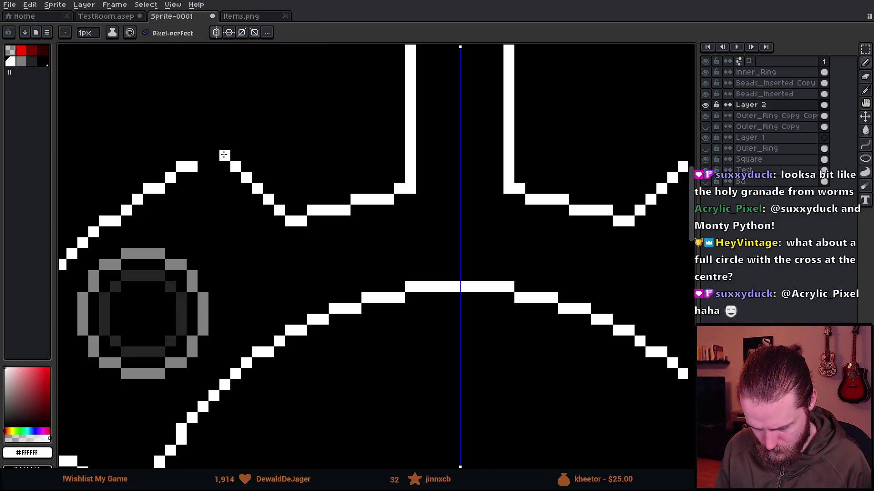
pyautogui.scroll(-3, 241, 143)
pyautogui.scroll(3, 235, 147)
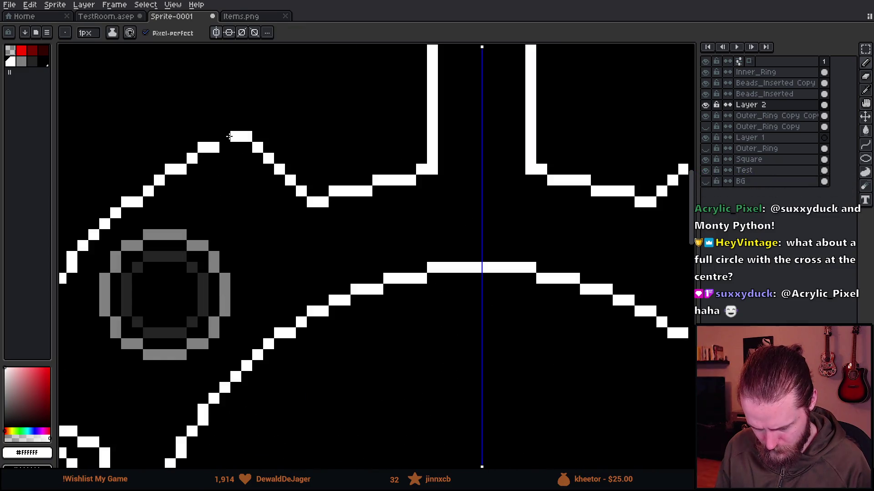
pyautogui.scroll(-2, 335, 225)
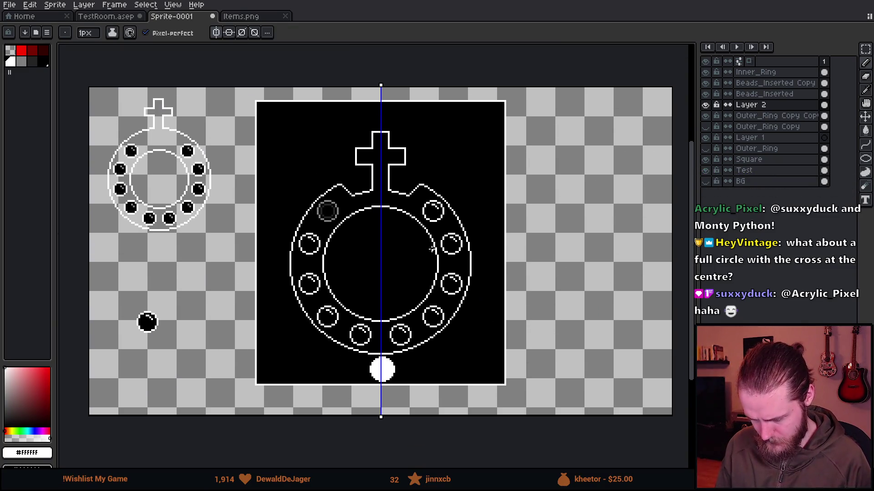
pyautogui.scroll(-2, 432, 271)
pyautogui.scroll(2, 455, 269)
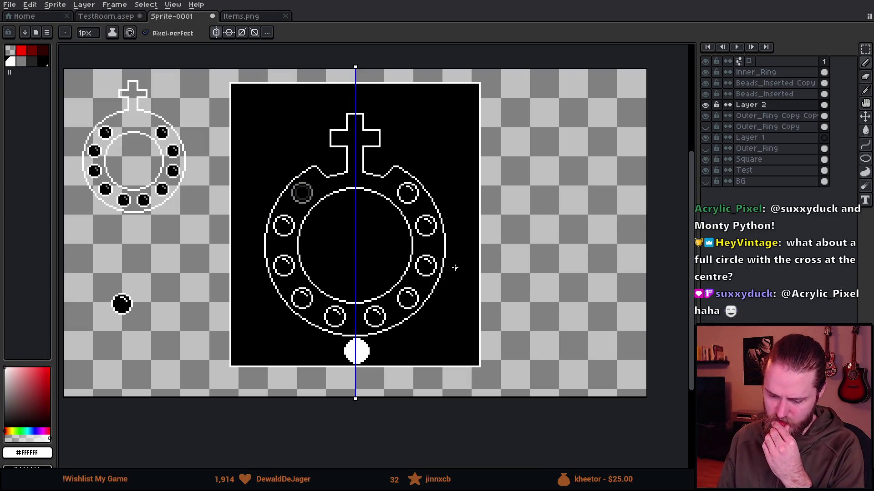
pyautogui.scroll(4, 355, 175)
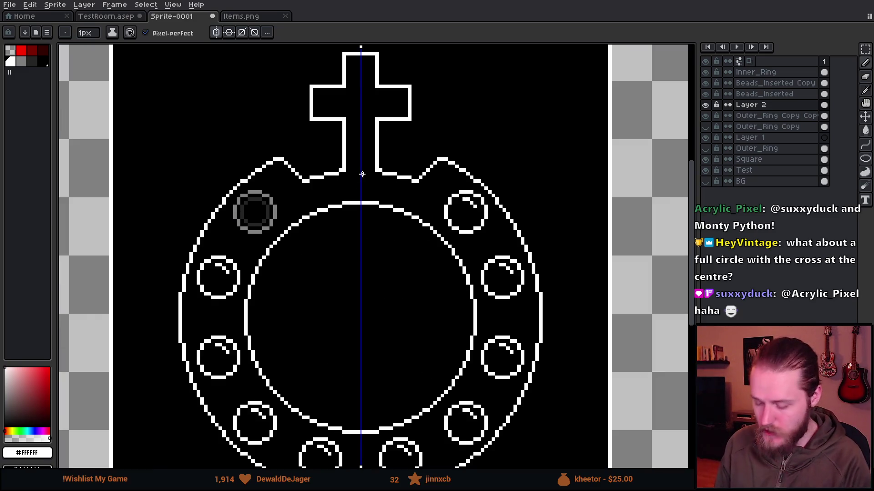
pyautogui.click(300, 176)
pyautogui.click(311, 176)
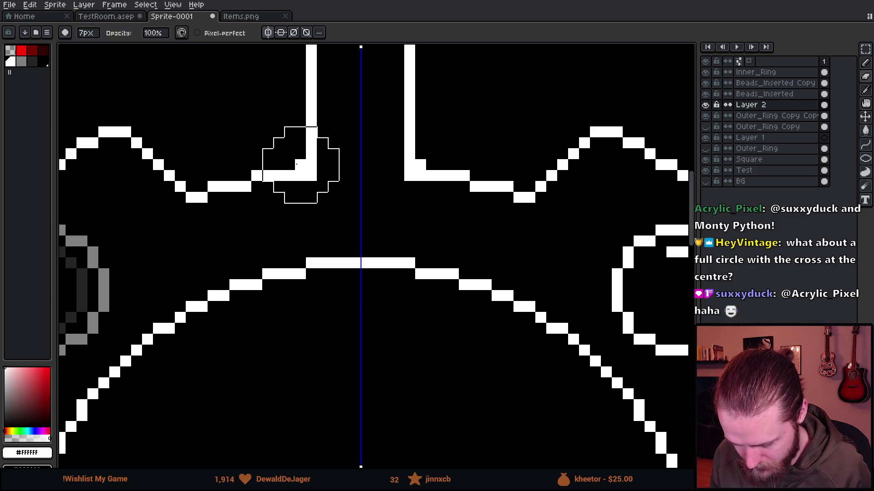
# Toggle a layer's visibility to compare, then make Outer_Ring Copy Copy the working layer.
pyautogui.scroll(-4, 340, 255)
pyautogui.scroll(-2, 341, 256)
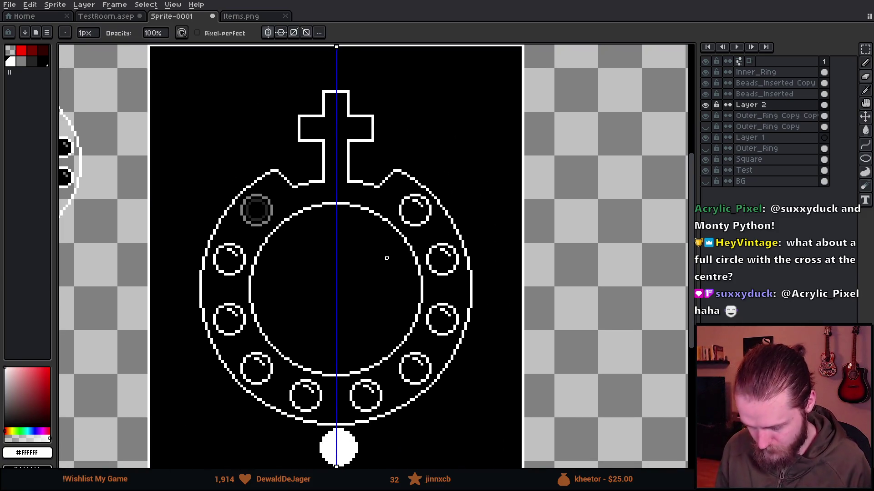
pyautogui.moveTo(453, 279); pyautogui.dragTo(489, 247)
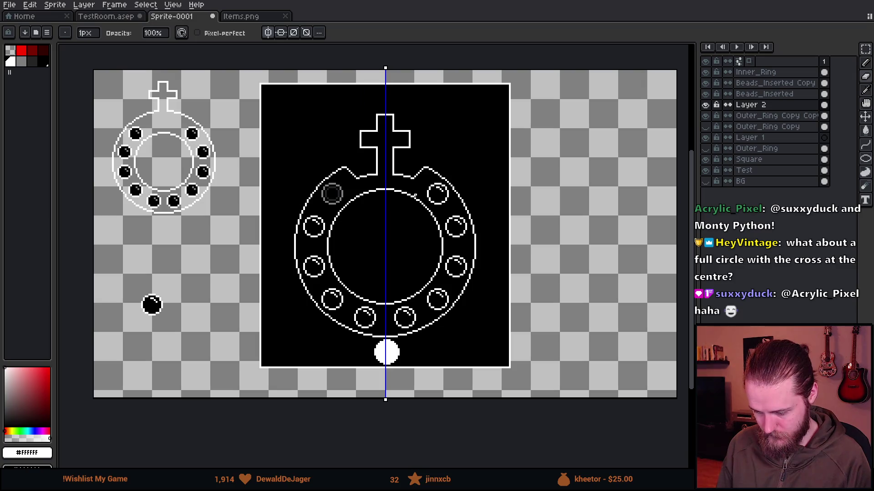
pyautogui.scroll(-1, 341, 224)
pyautogui.scroll(1, 347, 235)
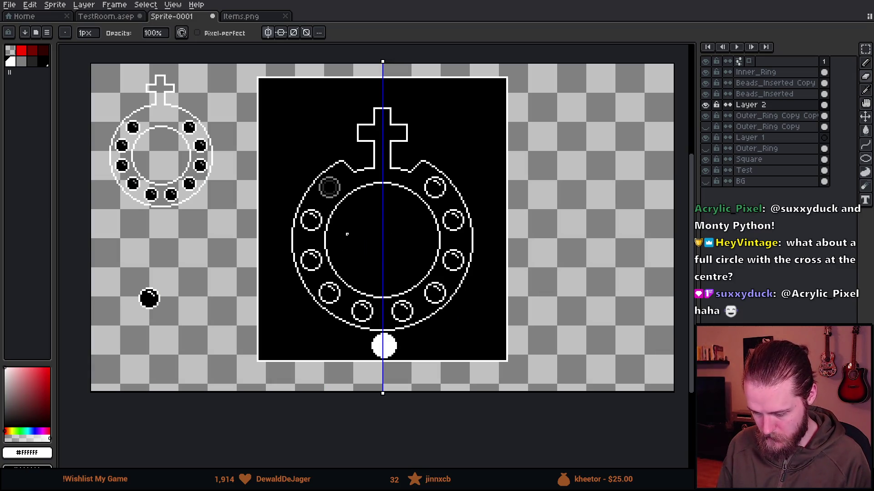
pyautogui.scroll(3, 416, 347)
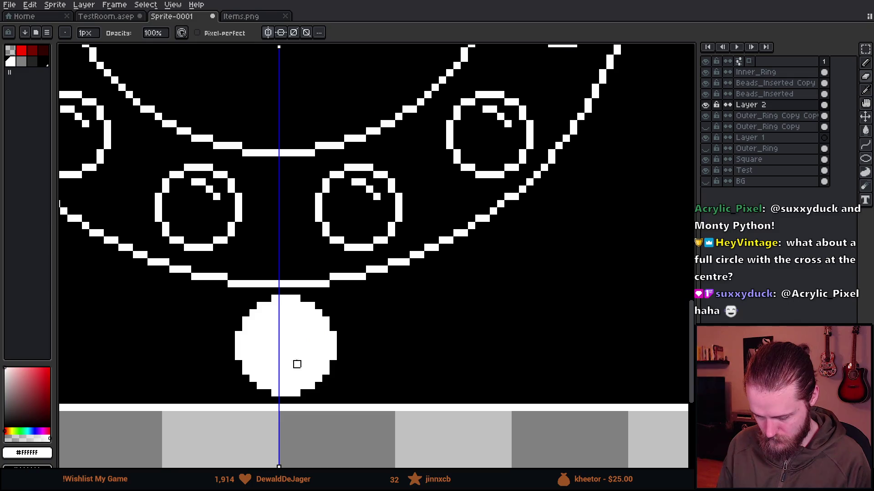
pyautogui.click(705, 116)
pyautogui.click(705, 116)
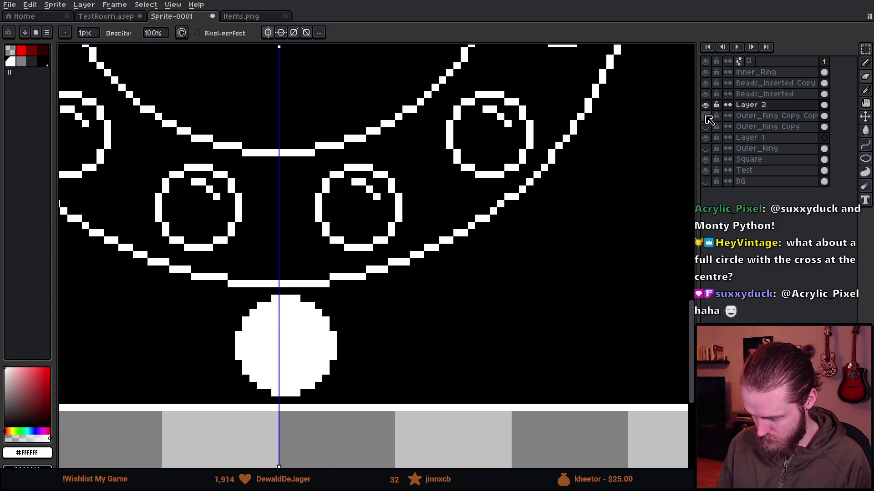
pyautogui.click(705, 116)
pyautogui.click(705, 115)
# Paint over the white dot beneath the ring with a 21px brush.
pyautogui.scroll(5, 246, 360)
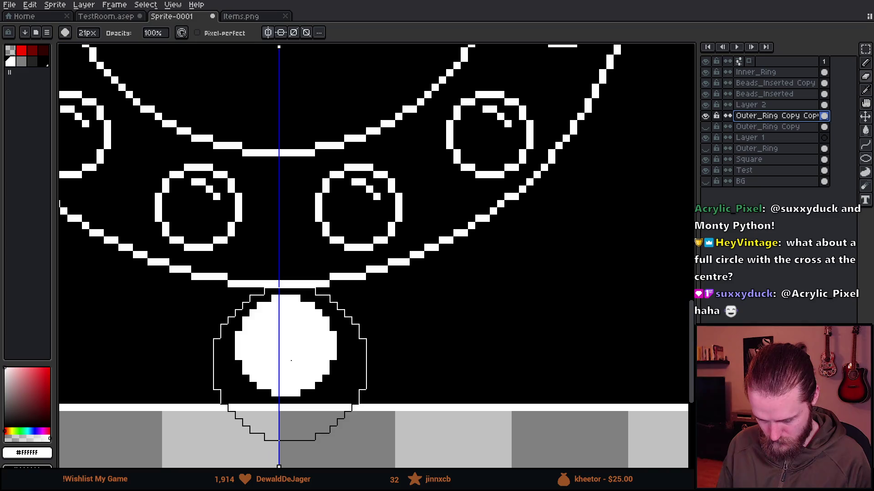
pyautogui.click(285, 359)
pyautogui.scroll(-3, 307, 362)
pyautogui.scroll(1, 365, 312)
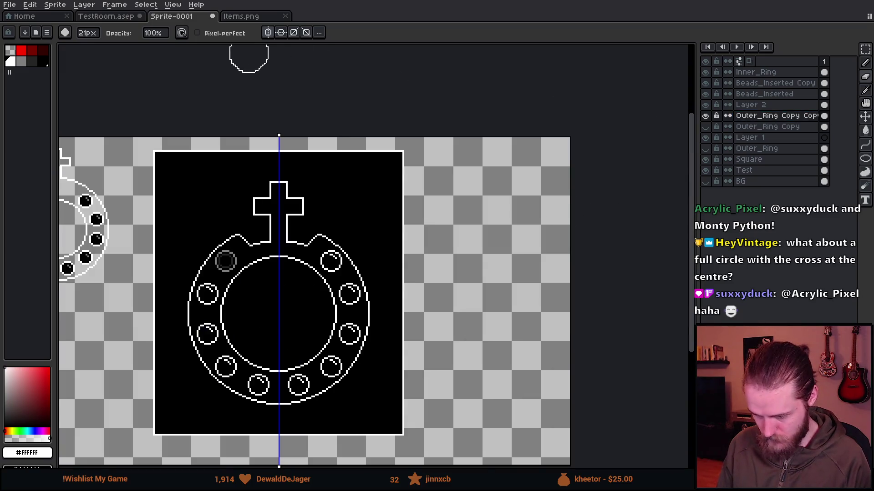
pyautogui.click(280, 32)
pyautogui.moveTo(372, 244); pyautogui.dragTo(476, 199)
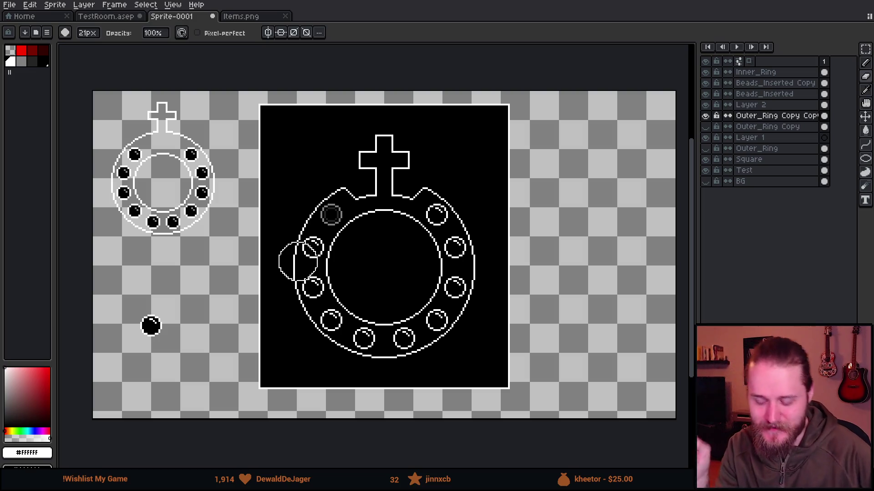
pyautogui.scroll(-2, 277, 214)
pyautogui.scroll(4, 272, 211)
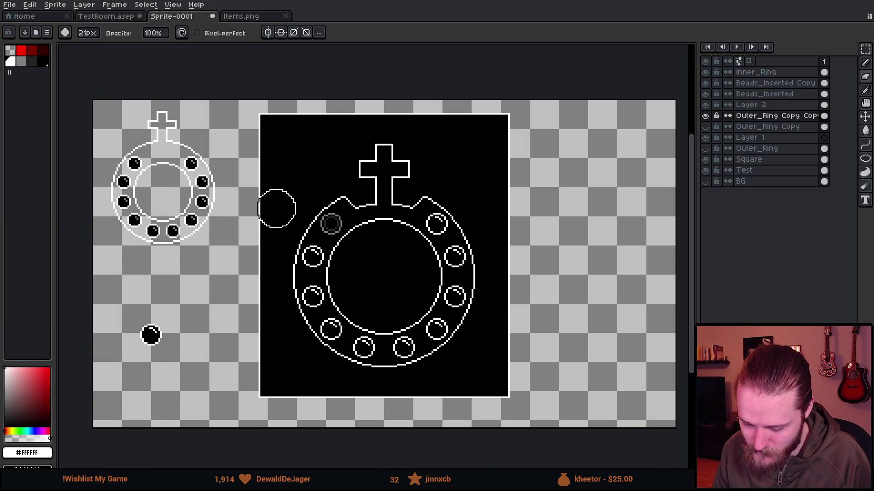
pyautogui.scroll(-1, 266, 89)
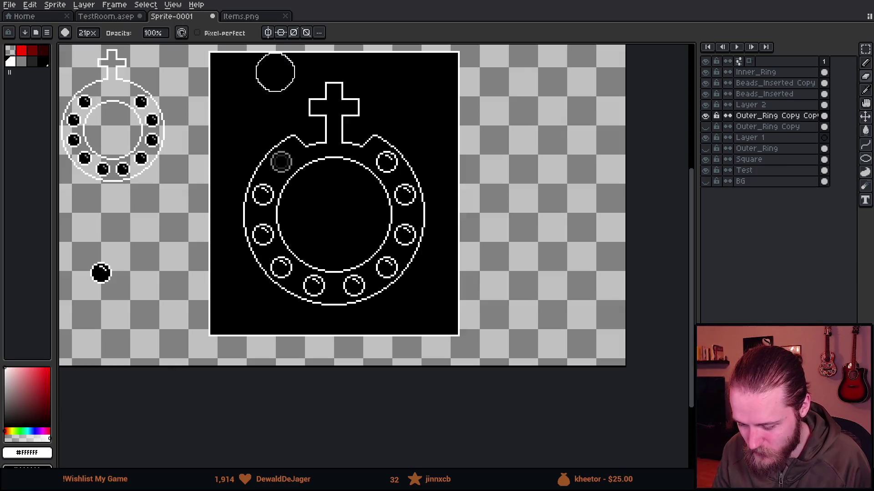
pyautogui.scroll(5, 273, 73)
pyautogui.scroll(1, 303, 170)
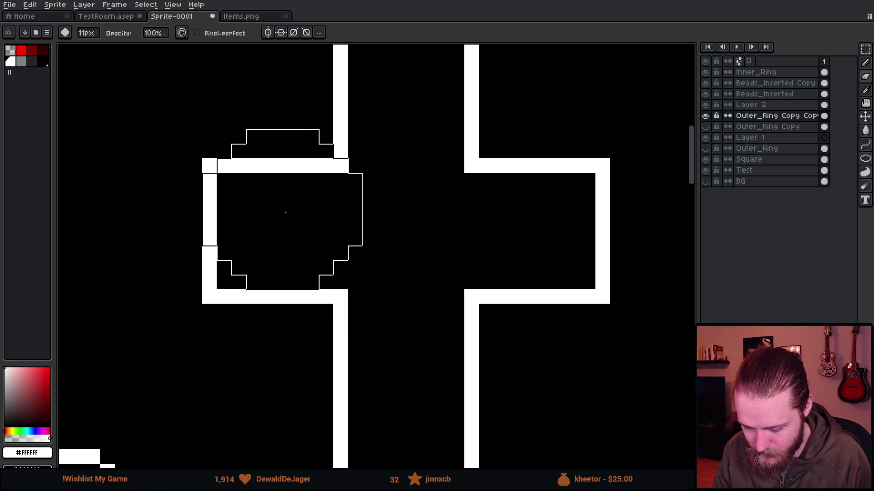
pyautogui.press('b')
pyautogui.press('+')
pyautogui.press('+')
pyautogui.press('+')
pyautogui.press('+')
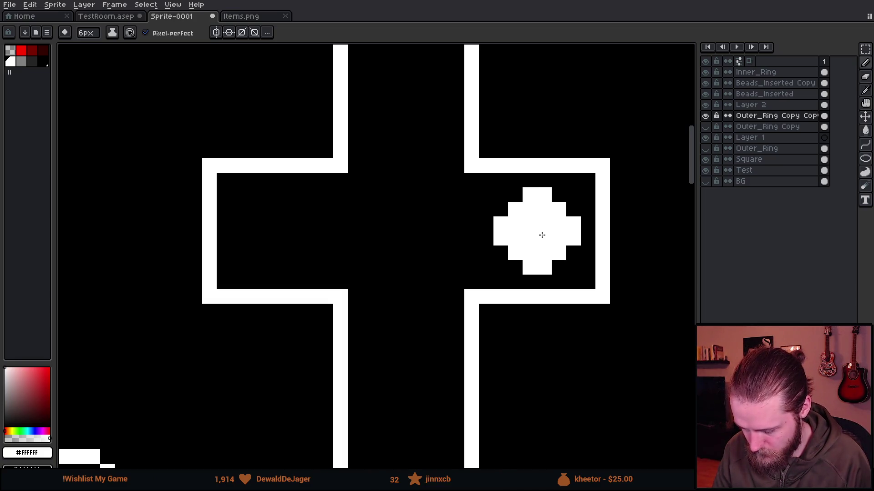
pyautogui.scroll(-1, 500, 214)
pyautogui.scroll(1, 491, 170)
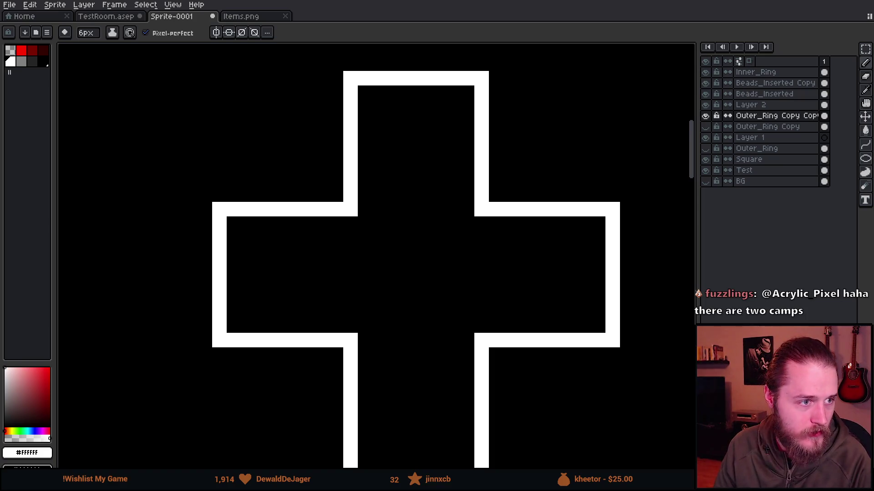
pyautogui.hotkey('alt', 'Tab')
pyautogui.click(465, 119)
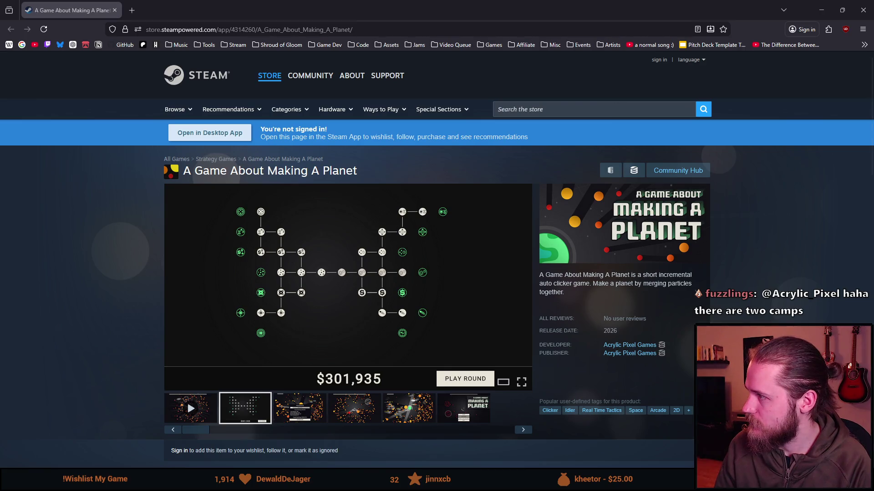
# Minimize the Steam client window to get it out of the way.
pyautogui.scroll(-3, 356, 276)
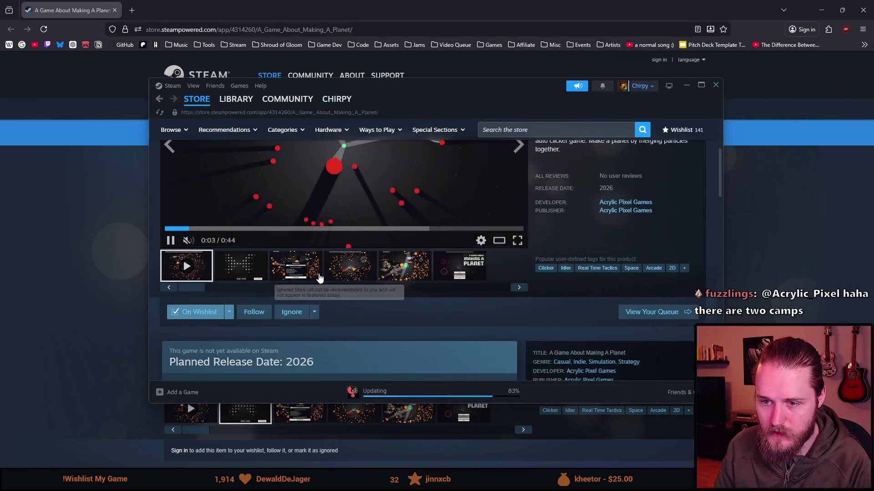
pyautogui.scroll(3, 318, 275)
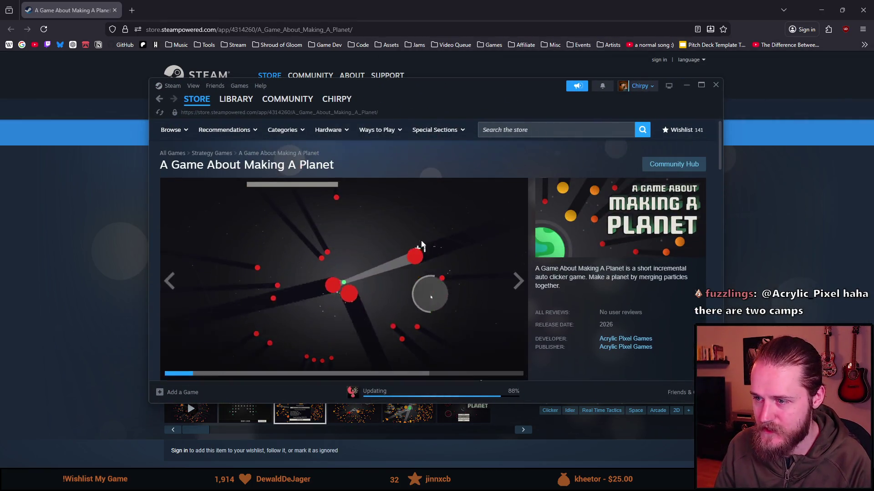
pyautogui.click(686, 86)
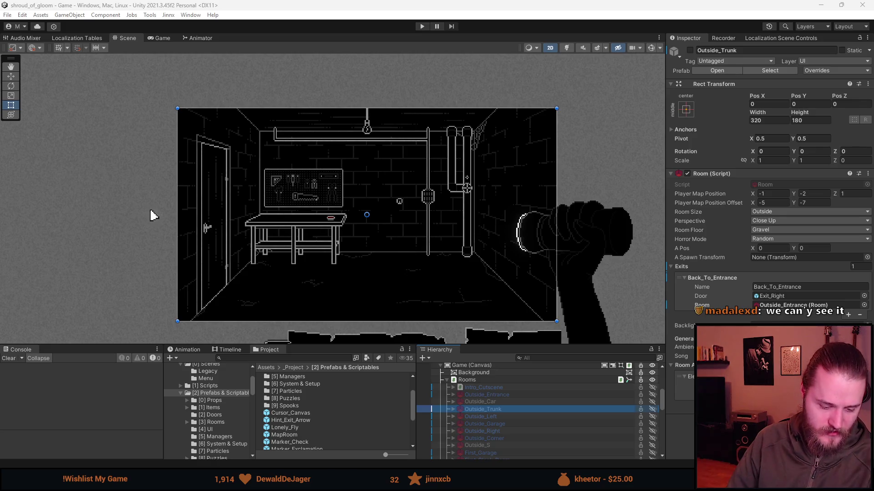
# Switch from the Unity editor back to the Aseprite rosary sprite with Alt+Tab.
pyautogui.hotkey('alt', 'Tab')
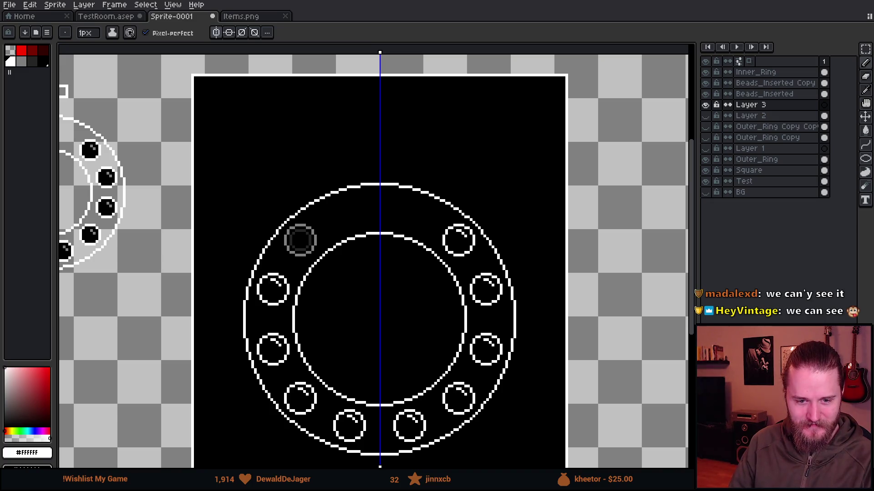
# Zoom and pan around the double ring drawing to inspect the whole sprite.
pyautogui.scroll(2, 405, 269)
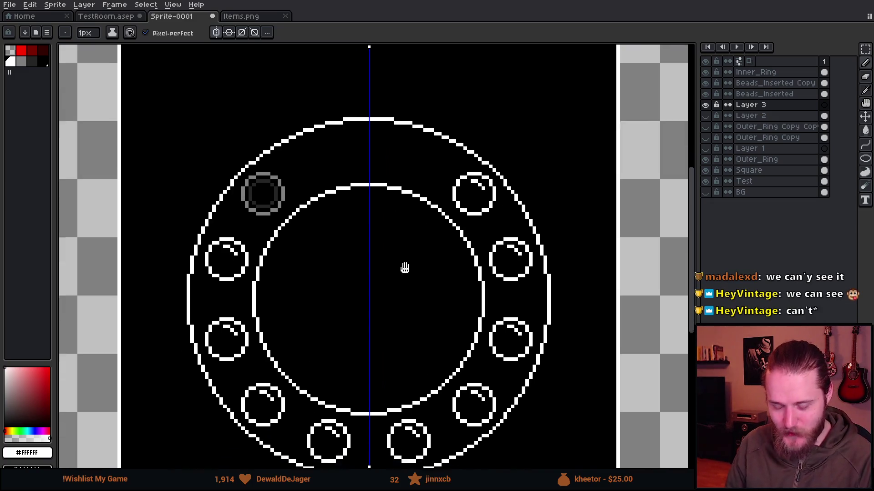
pyautogui.moveTo(404, 268); pyautogui.dragTo(409, 249)
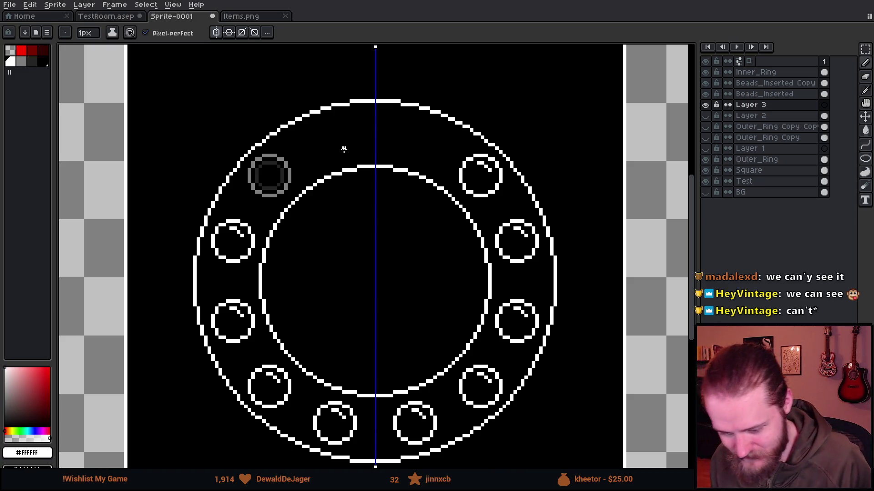
pyautogui.scroll(-1, 340, 137)
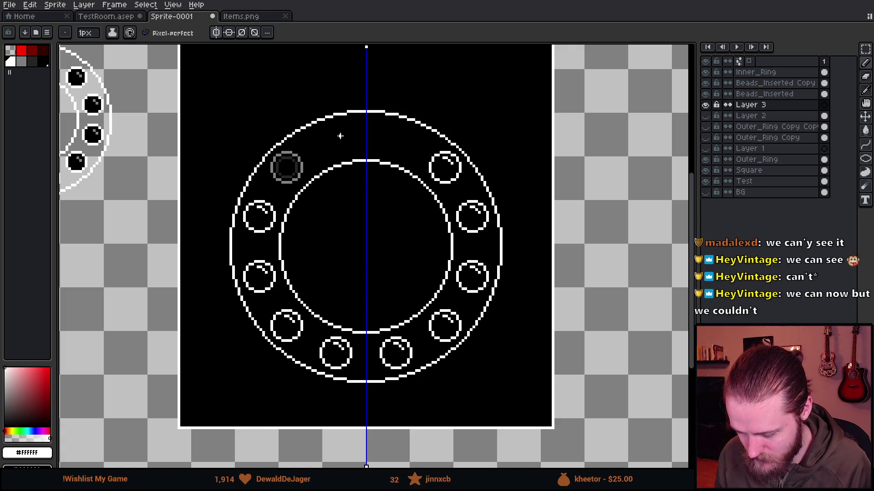
pyautogui.scroll(1, 340, 136)
pyautogui.scroll(1, 328, 140)
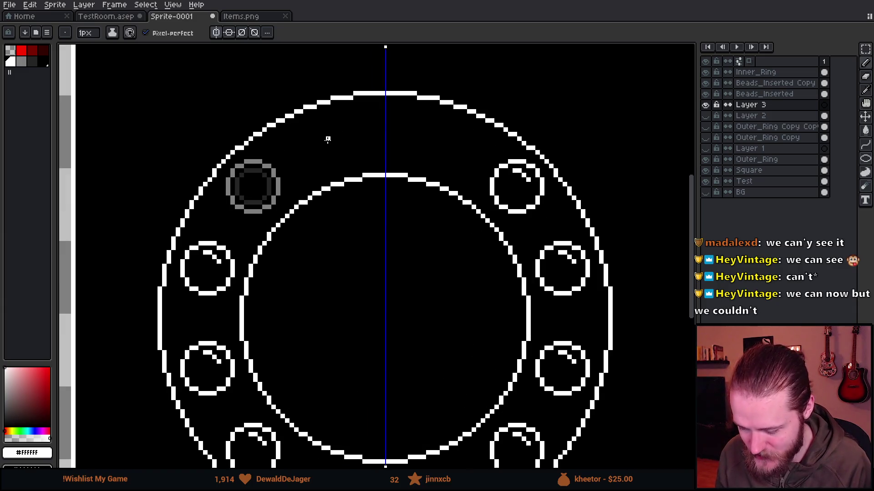
pyautogui.scroll(-2, 328, 140)
pyautogui.scroll(1, 328, 140)
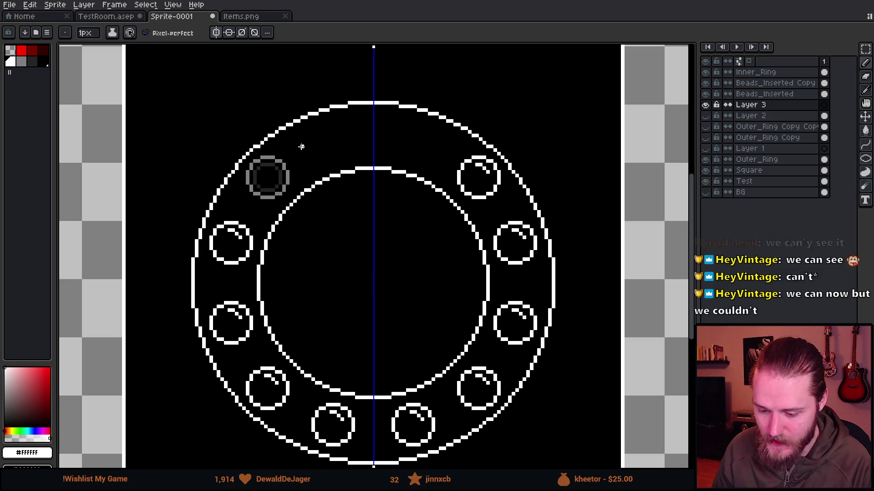
pyautogui.moveTo(229, 209); pyautogui.dragTo(199, 231)
pyautogui.scroll(-1, 185, 205)
pyautogui.scroll(1, 184, 206)
pyautogui.scroll(1, 184, 206)
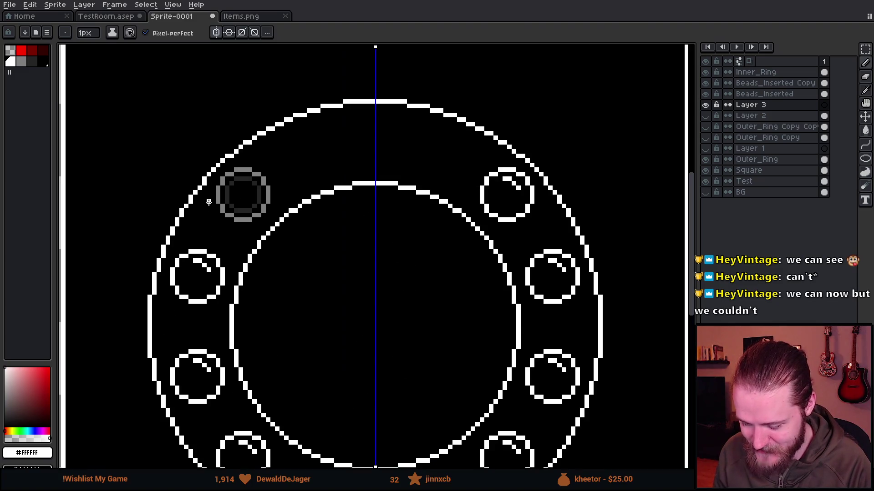
pyautogui.scroll(-1, 396, 214)
pyautogui.scroll(1, 394, 212)
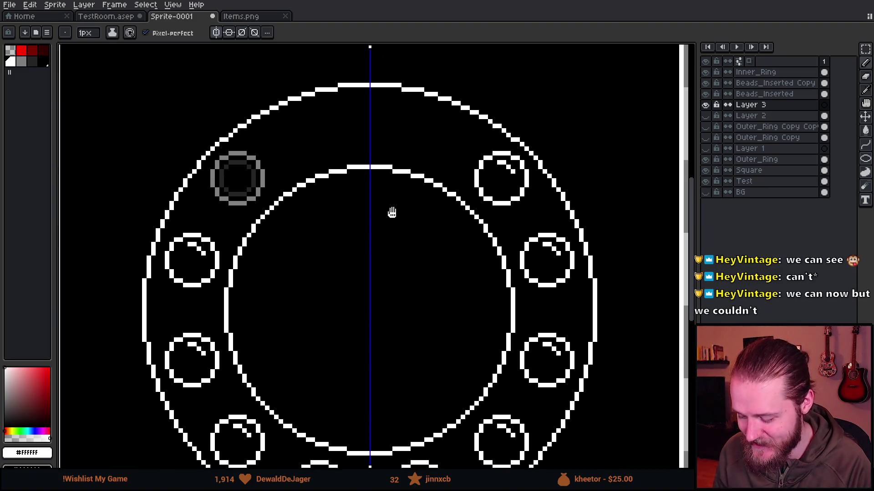
pyautogui.scroll(-1, 385, 230)
pyautogui.scroll(1, 385, 236)
pyautogui.moveTo(386, 237); pyautogui.dragTo(390, 185)
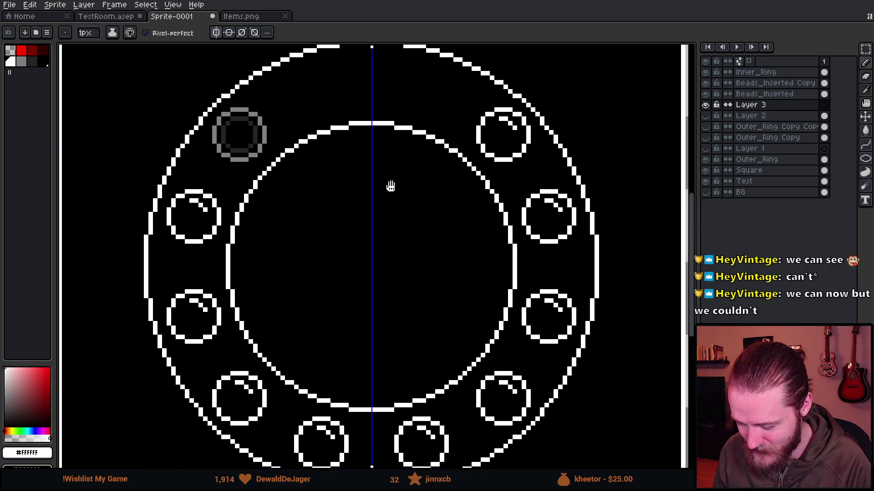
pyautogui.scroll(-1, 391, 185)
pyautogui.scroll(1, 391, 186)
pyautogui.scroll(1, 367, 196)
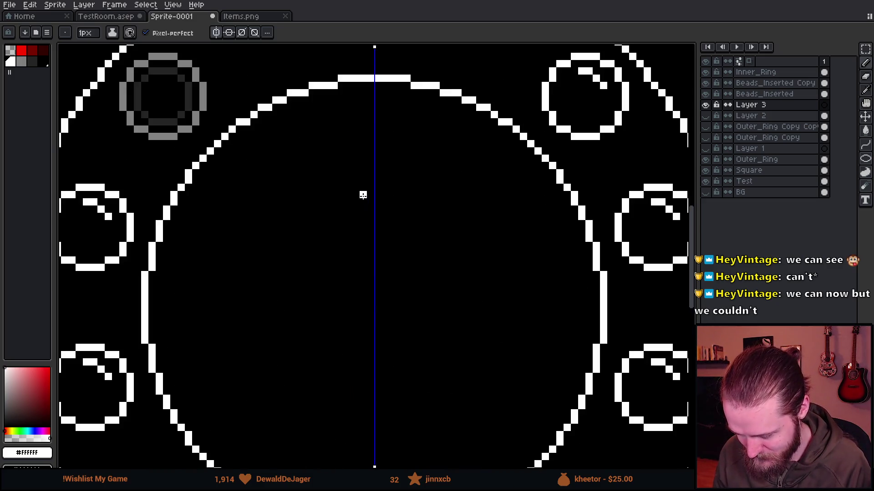
pyautogui.scroll(-2, 363, 195)
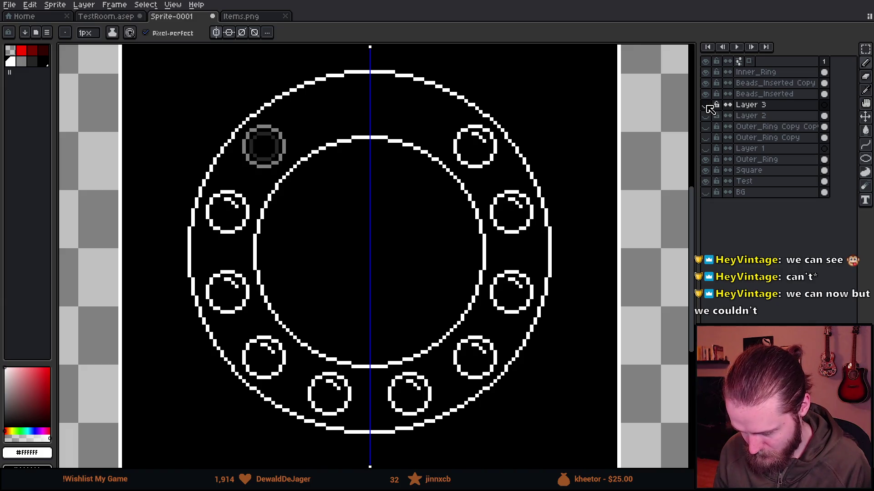
pyautogui.scroll(-1, 296, 171)
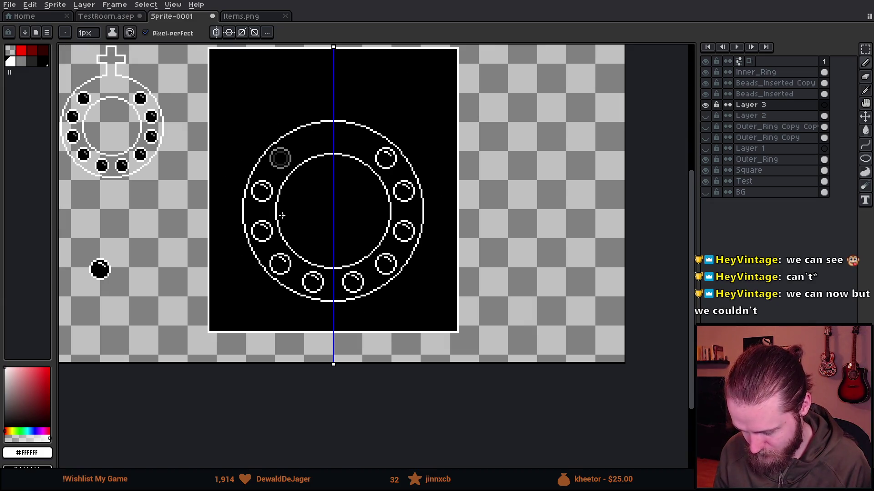
pyautogui.scroll(-1, 282, 215)
pyautogui.scroll(1, 265, 254)
pyautogui.moveTo(357, 176); pyautogui.dragTo(333, 244)
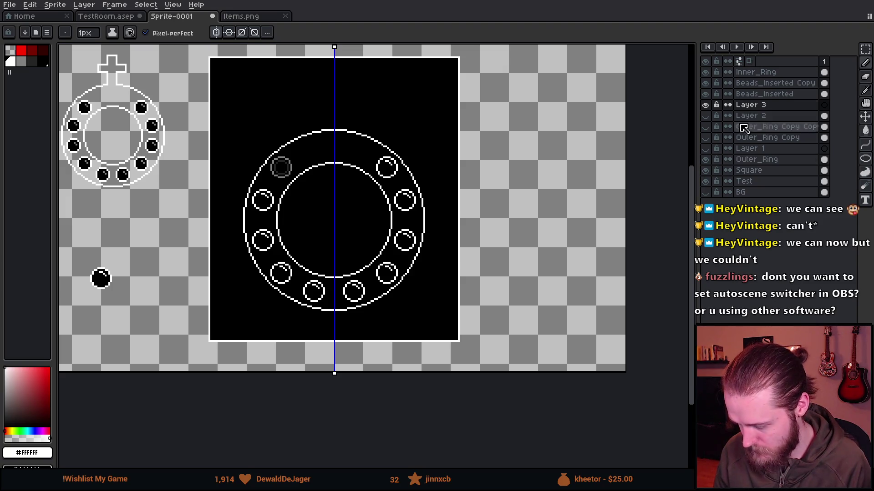
# Hide both bead layers, add a new layer, enable horizontal and diagonal symmetry, and pick white.
pyautogui.moveTo(708, 96); pyautogui.dragTo(705, 85)
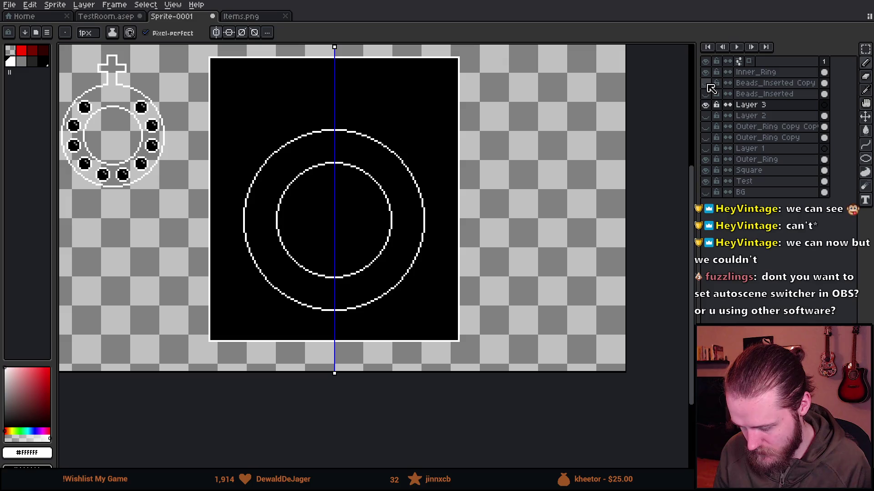
pyautogui.click(739, 83)
pyautogui.hotkey('shift', 'n')
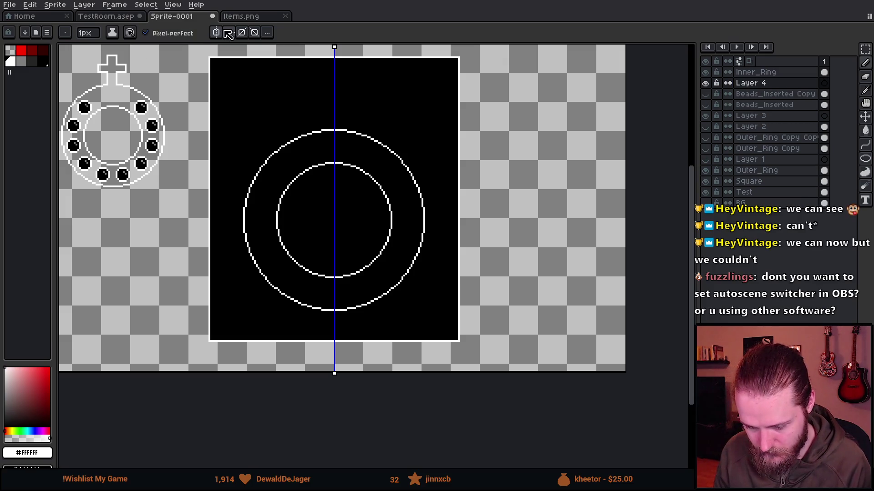
pyautogui.click(229, 32)
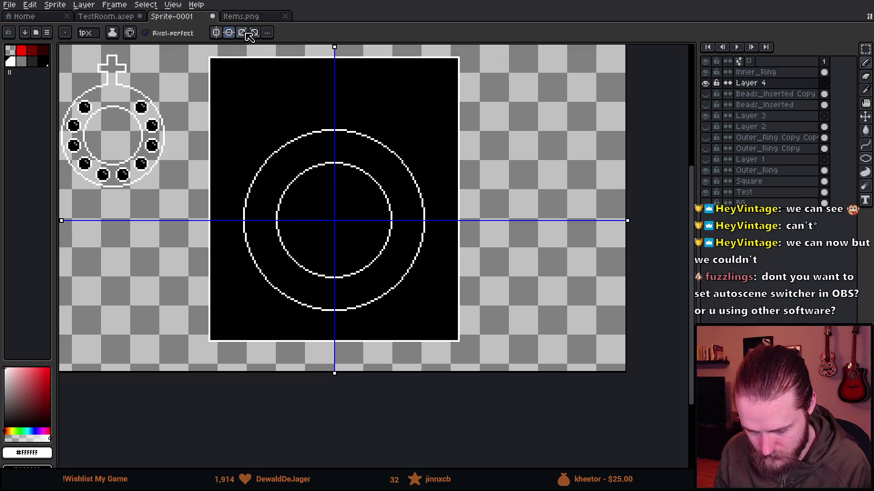
pyautogui.click(246, 33)
pyautogui.press('g')
pyautogui.click(17, 61)
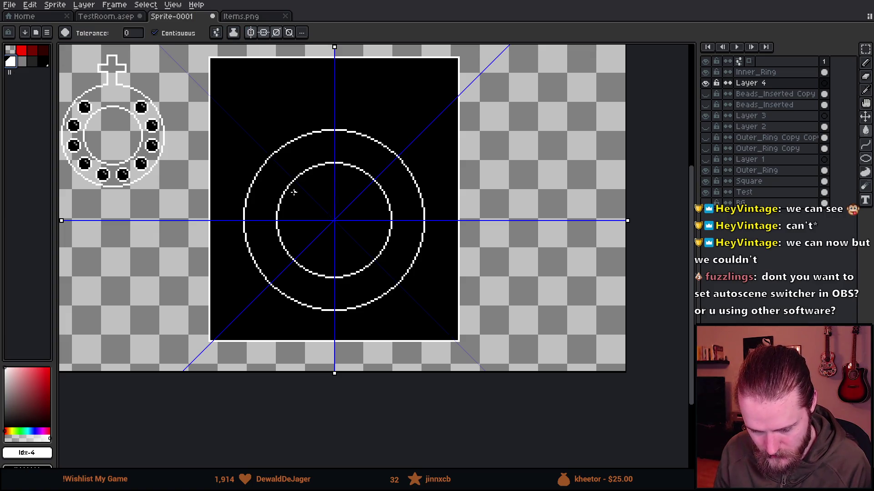
pyautogui.scroll(1, 290, 183)
pyautogui.press('b')
# Paint trial beads with the 12px brush, undoing until one click gives eight evenly spaced beads.
pyautogui.click(294, 183)
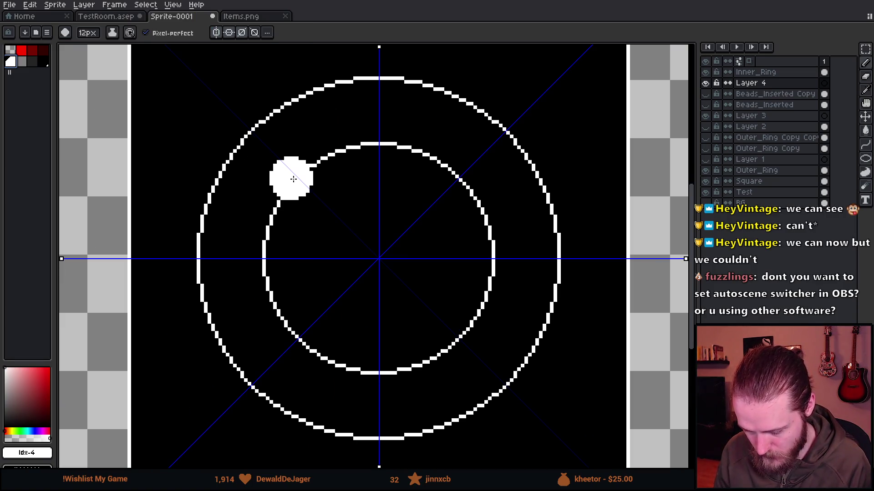
pyautogui.moveTo(365, 215); pyautogui.dragTo(341, 197)
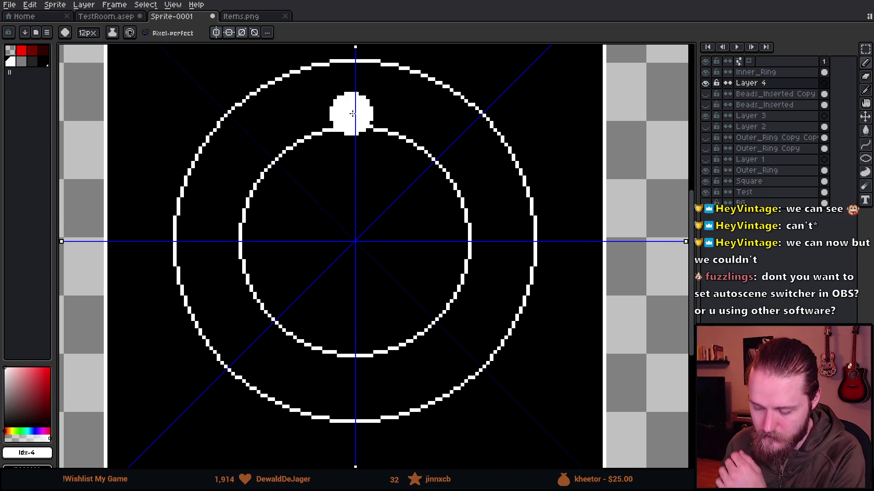
pyautogui.click(355, 95)
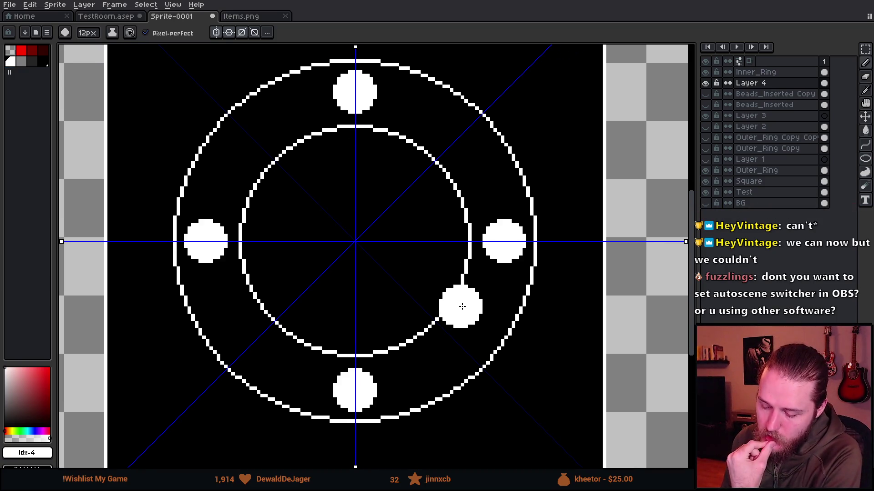
pyautogui.click(249, 136)
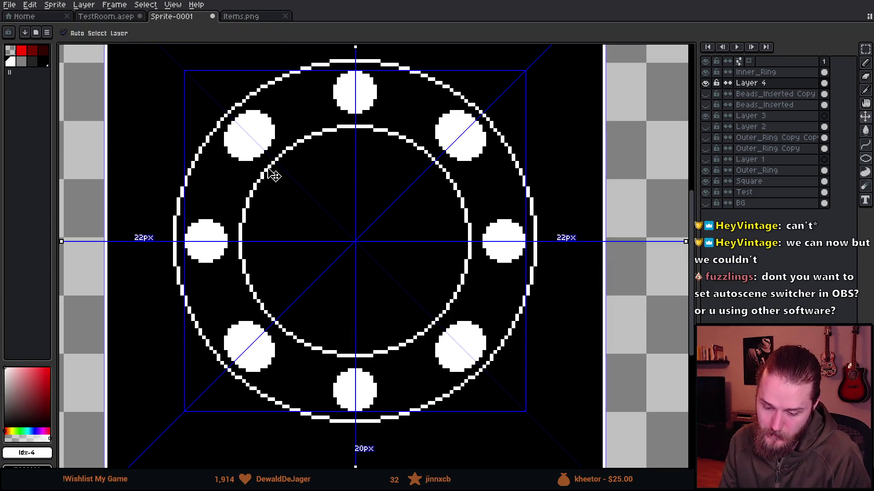
pyautogui.hotkey('ctrl', 'z')
pyautogui.click(220, 169)
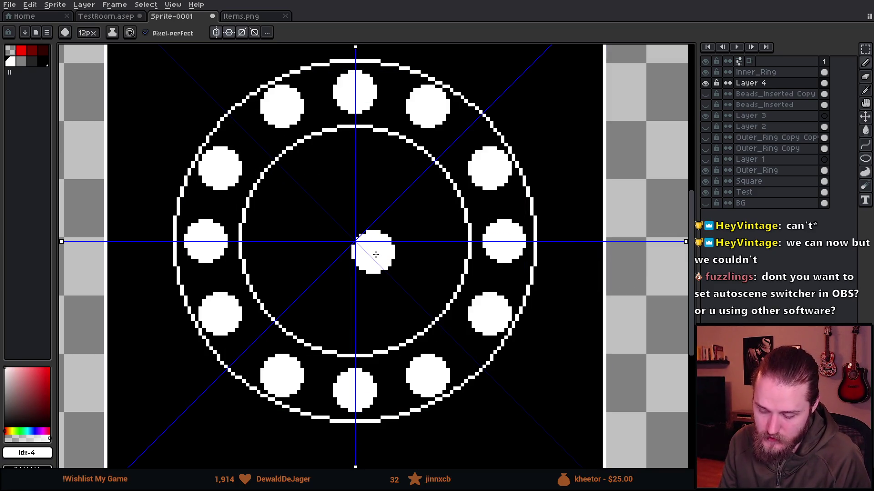
pyautogui.hotkey('ctrl', 'z')
pyautogui.hotkey('ctrl', 'z')
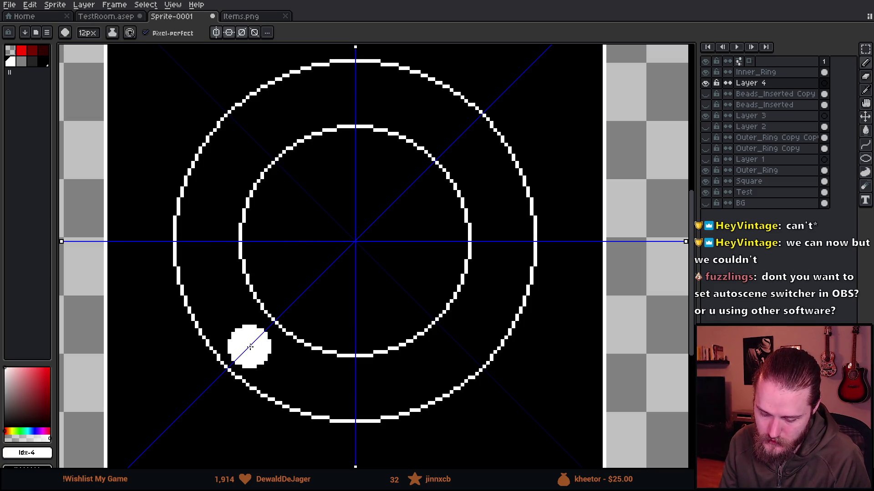
pyautogui.click(250, 348)
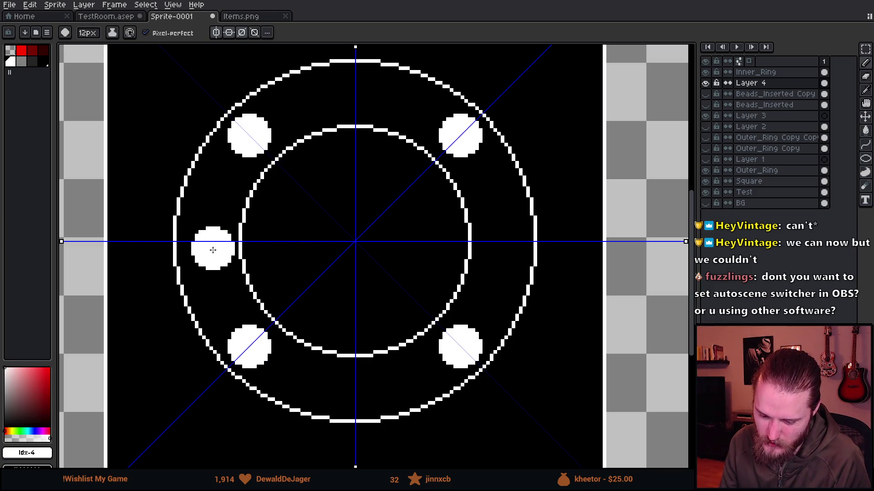
pyautogui.click(206, 243)
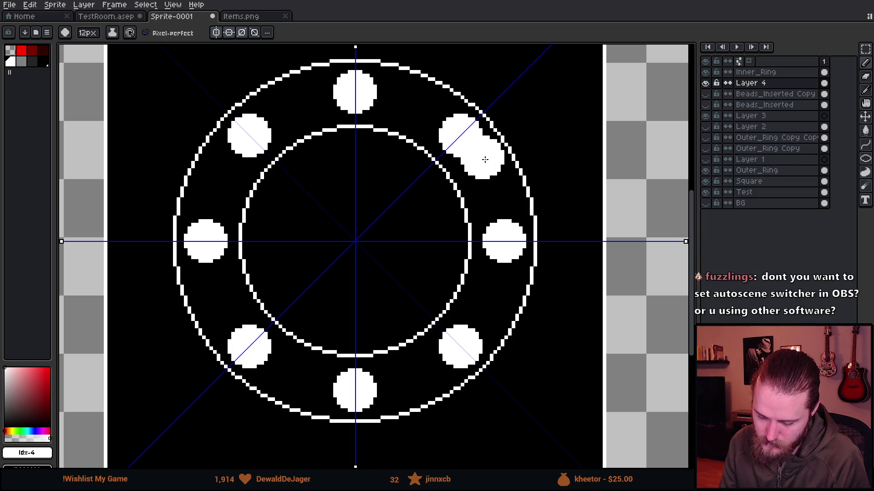
pyautogui.hotkey('ctrl', 'z')
pyautogui.hotkey('ctrl', 'z')
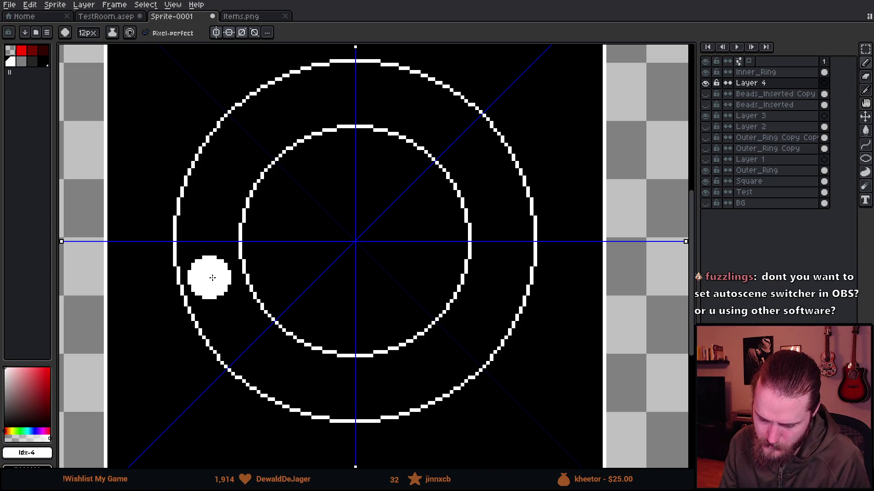
pyautogui.click(213, 279)
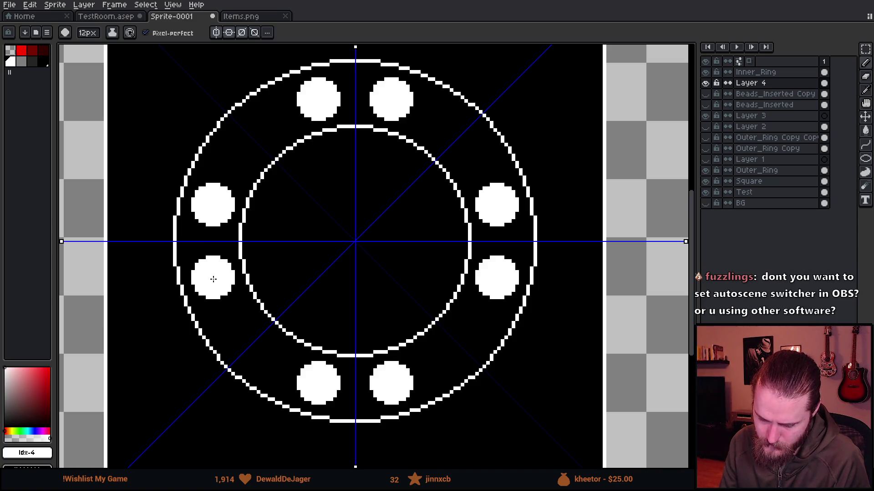